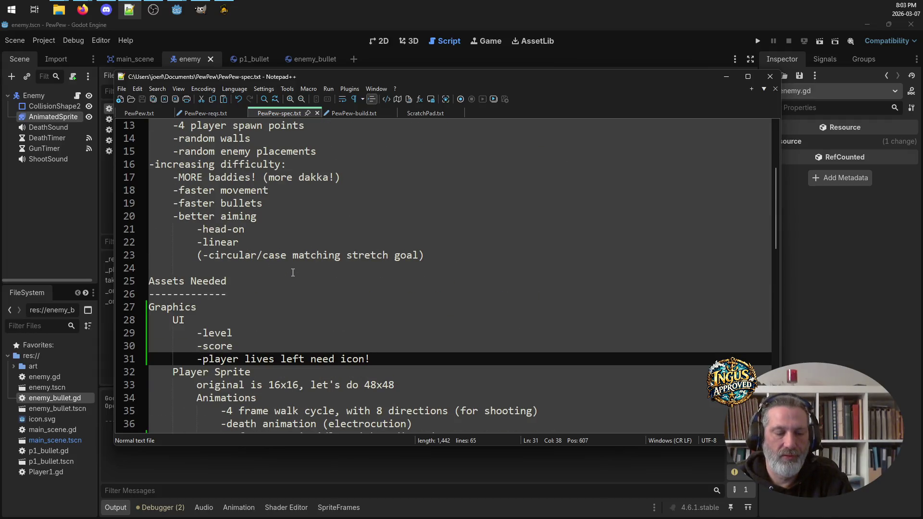
{"action": "scroll", "coordinate": [374, 235], "scroll_direction": "up", "scroll_amount": 4}
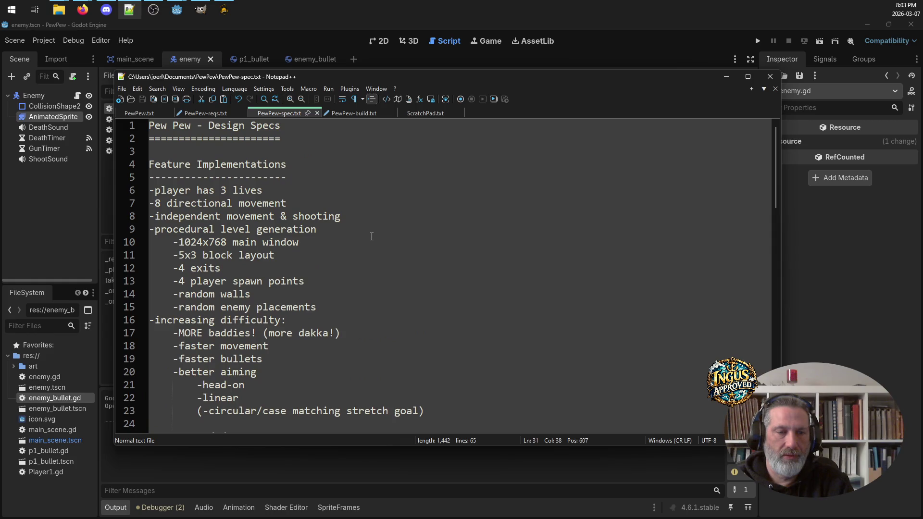
Step: Select the random walls and enemy placement lines in the Notepad++ spec notes
{"action": "left_click", "coordinate": [242, 292]}
{"action": "mouse_move", "coordinate": [336, 307]}
{"action": "left_mouse_down"}
{"action": "mouse_move", "coordinate": [142, 308]}
{"action": "mouse_move", "coordinate": [107, 303]}
{"action": "mouse_move", "coordinate": [108, 294]}
{"action": "left_mouse_up"}
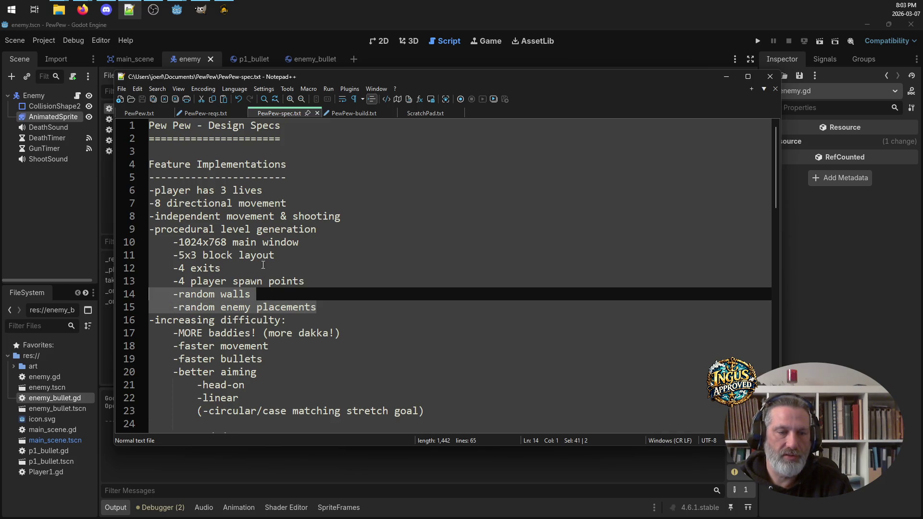
{"action": "scroll", "coordinate": [339, 294], "scroll_direction": "down", "scroll_amount": 2}
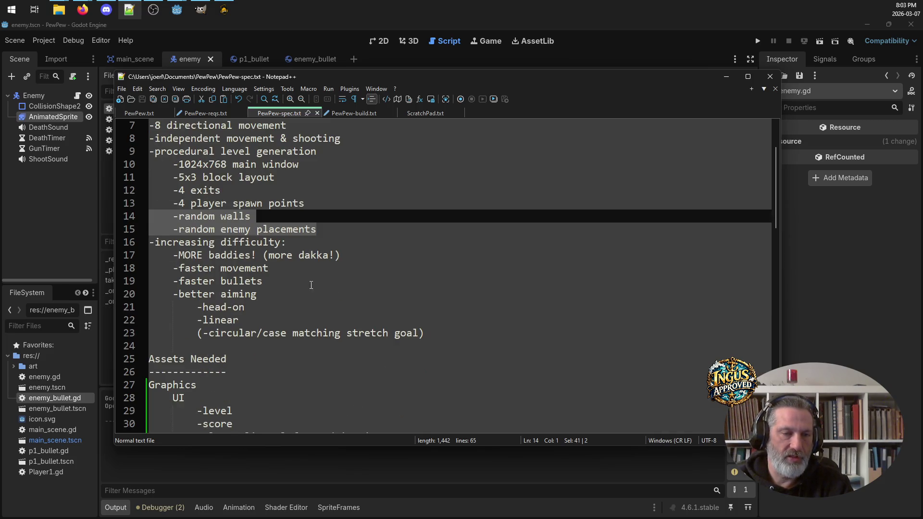
{"action": "scroll", "coordinate": [278, 276], "scroll_direction": "down", "scroll_amount": 3}
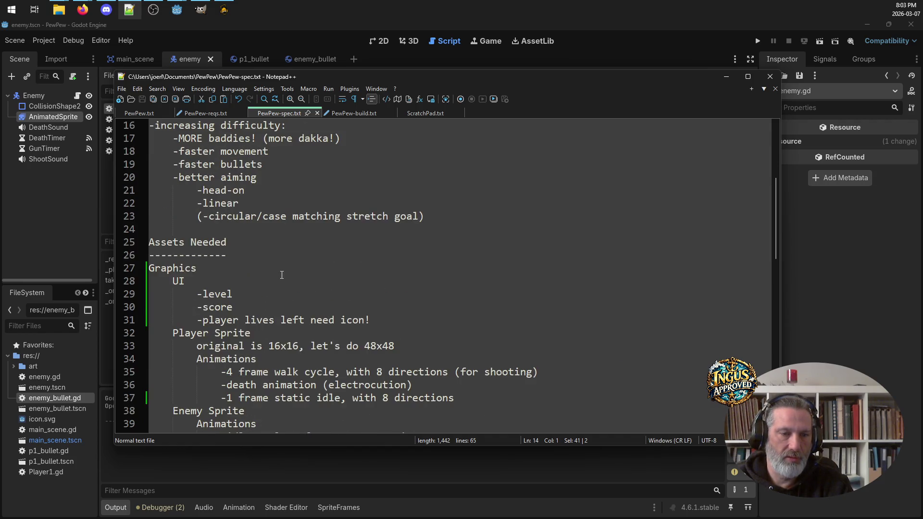
{"action": "scroll", "coordinate": [285, 272], "scroll_direction": "down", "scroll_amount": 2}
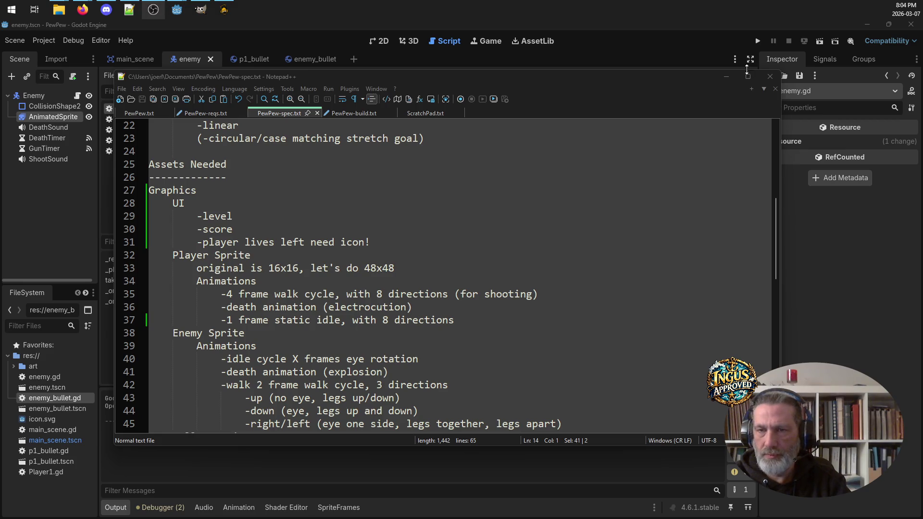
Step: In the main_scene tab, add a CanvasLayer child node under MainScene
{"action": "left_click", "coordinate": [728, 77]}
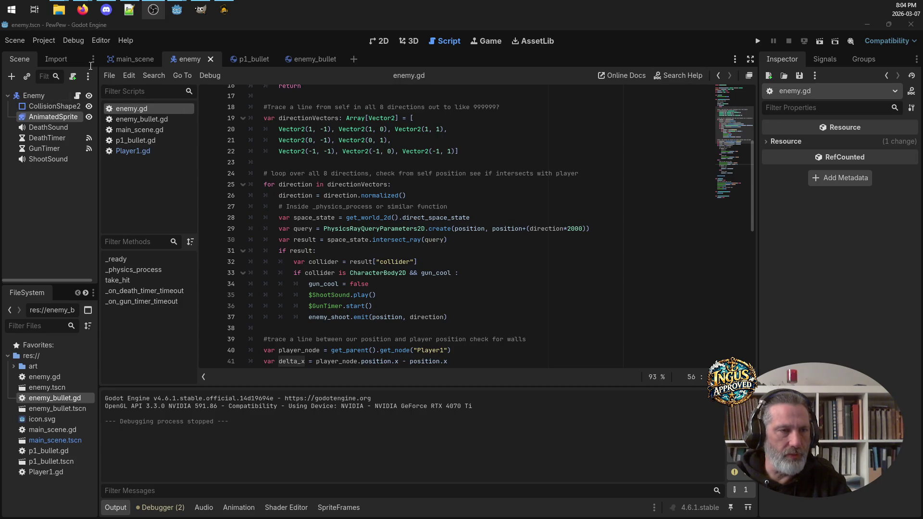
{"action": "left_click", "coordinate": [132, 59]}
{"action": "left_click", "coordinate": [56, 93]}
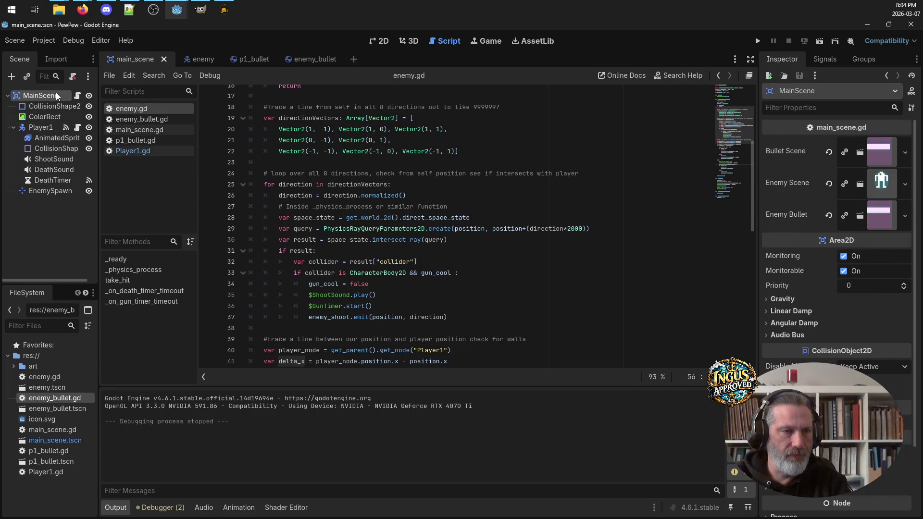
{"action": "right_click", "coordinate": [56, 94]}
{"action": "left_click", "coordinate": [104, 117]}
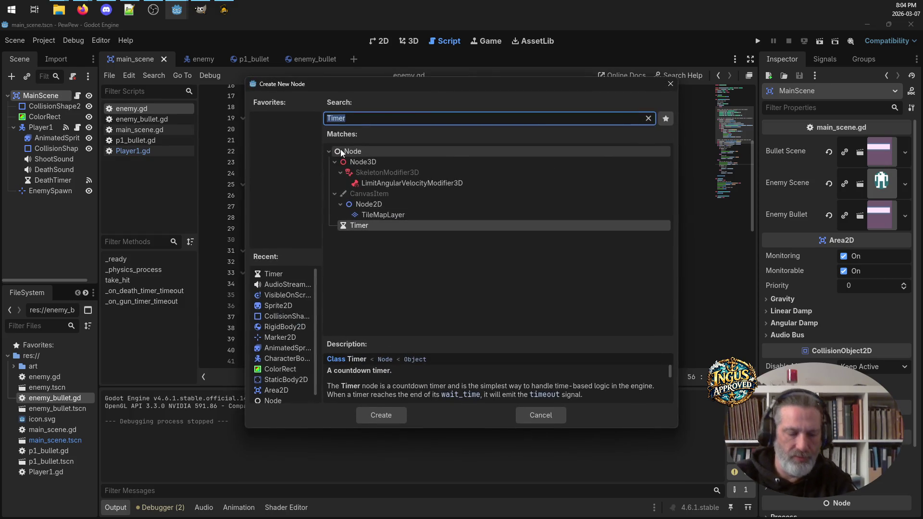
{"action": "type", "text": "Can"}
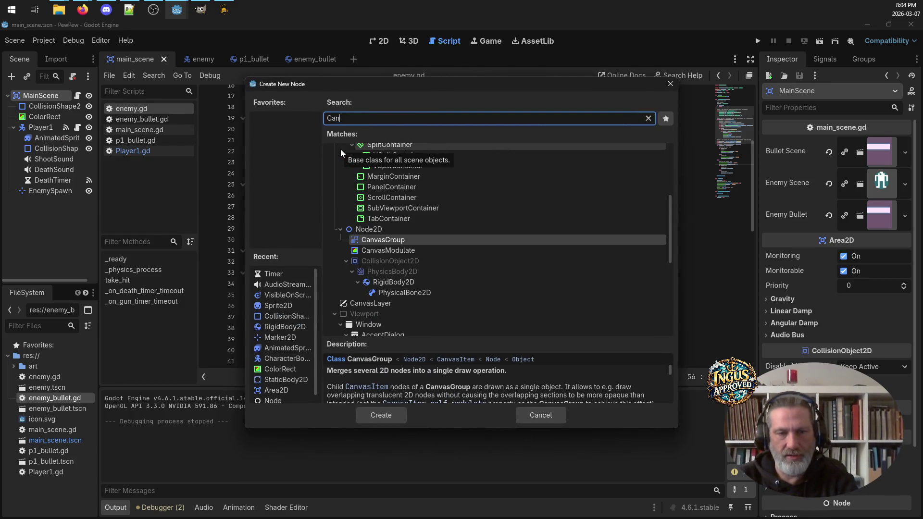
{"action": "left_click", "coordinate": [387, 304]}
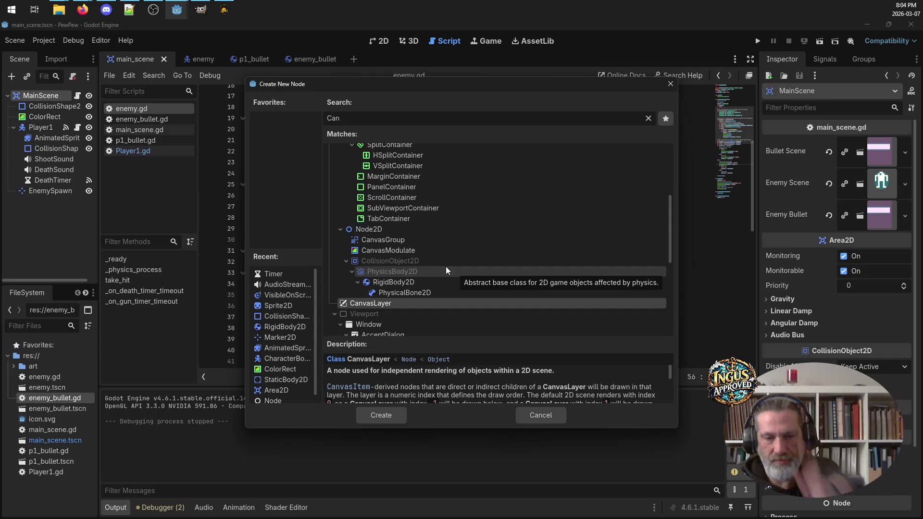
{"action": "left_click", "coordinate": [385, 417]}
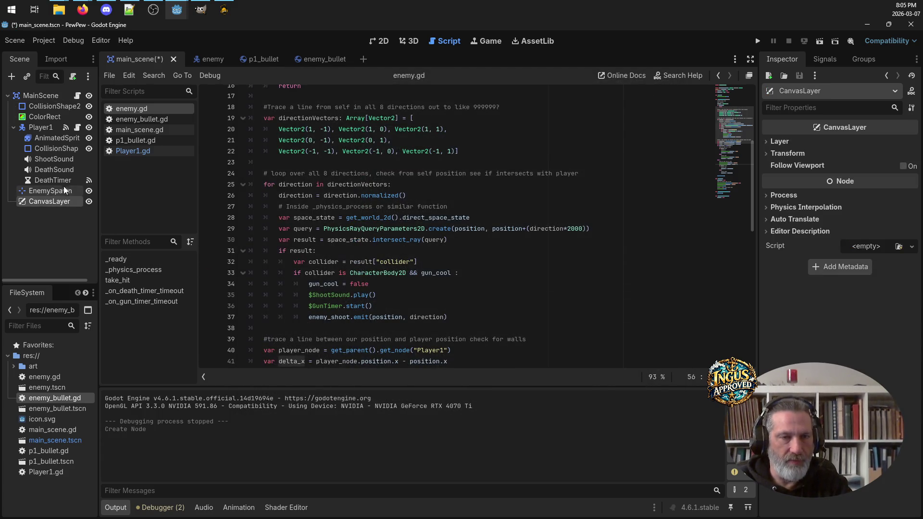
Step: Switch to the 2D view and create a Label node under CanvasLayer by searching 'labe'
{"action": "left_click", "coordinate": [379, 41]}
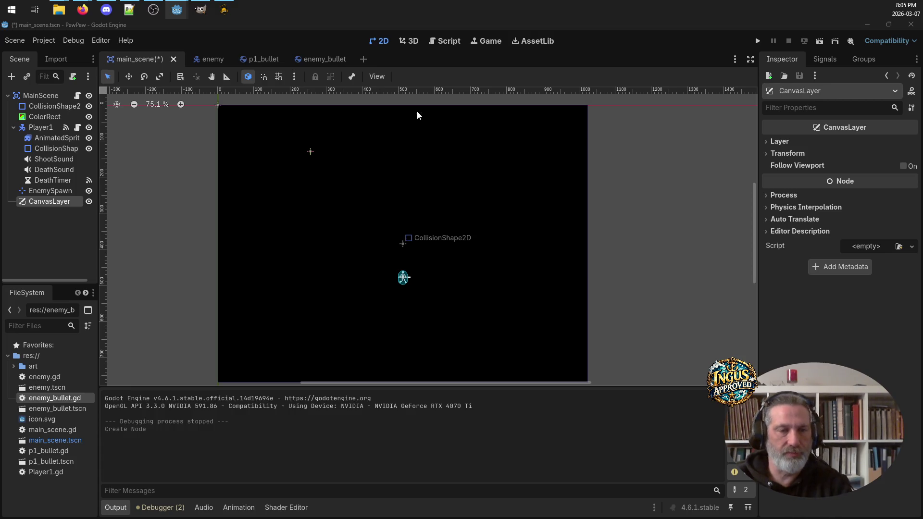
{"action": "right_click", "coordinate": [48, 206]}
{"action": "left_click", "coordinate": [103, 210]}
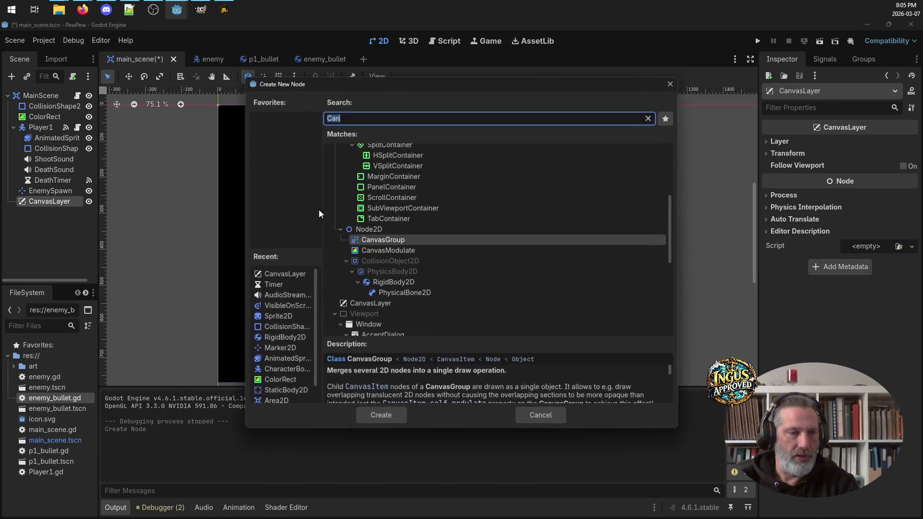
{"action": "left_click", "coordinate": [415, 120]}
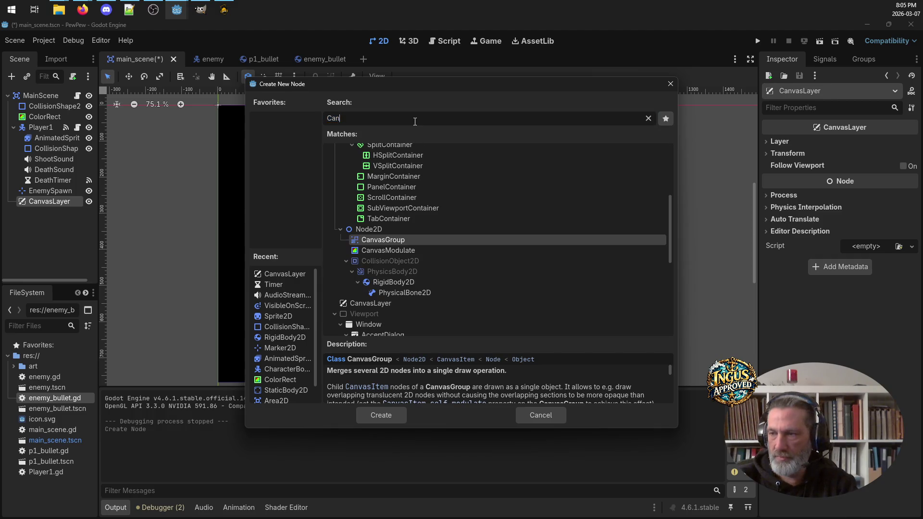
{"action": "type", "text": "vasL"}
{"action": "key", "text": "BackSpace"}
{"action": "key", "text": "BackSpace"}
{"action": "key", "text": "BackSpace"}
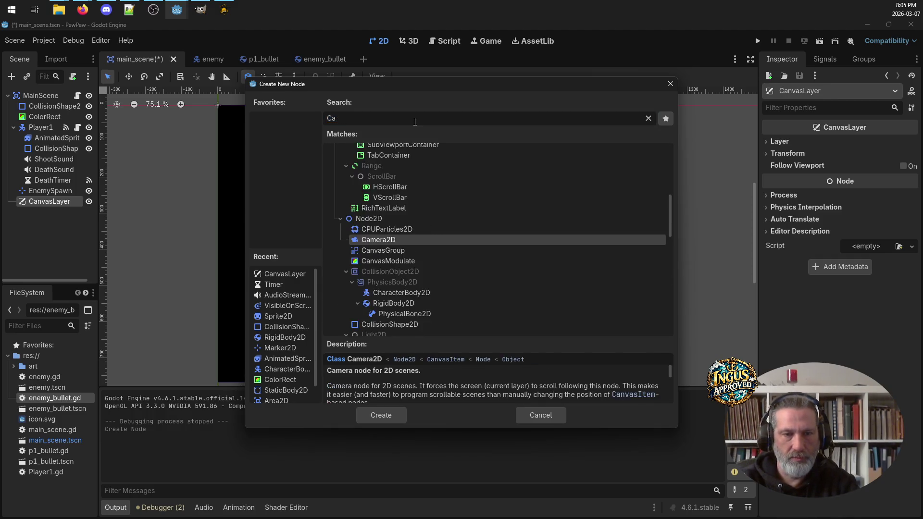
{"action": "type", "text": ";l"}
{"action": "key", "text": "BackSpace"}
{"action": "key", "text": "BackSpace"}
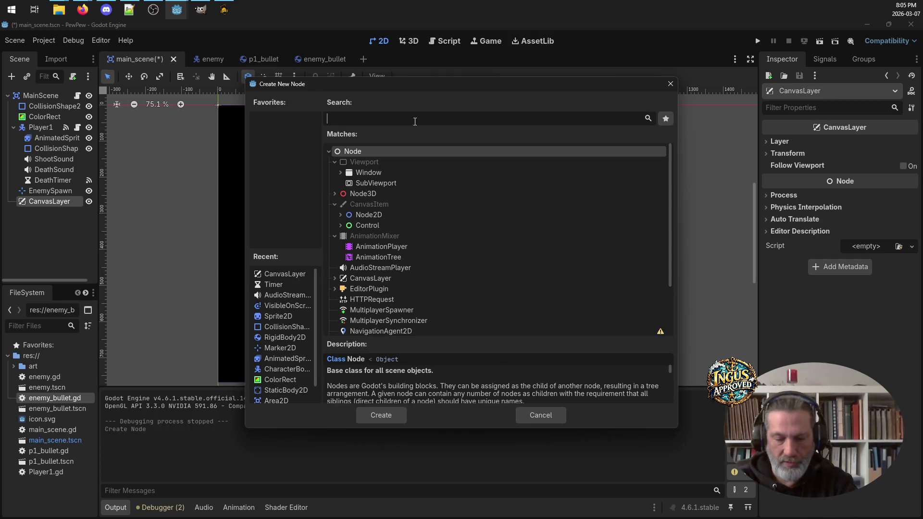
{"action": "type", "text": "labe"}
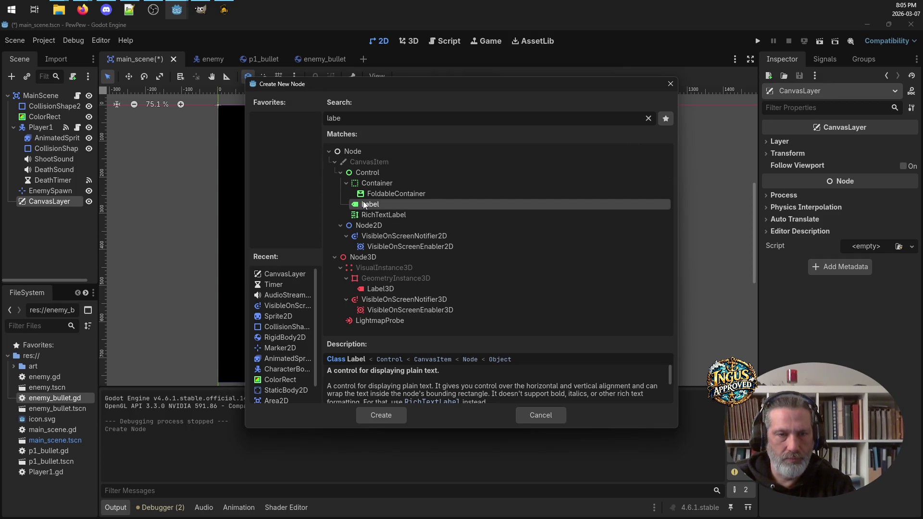
{"action": "left_click", "coordinate": [389, 420]}
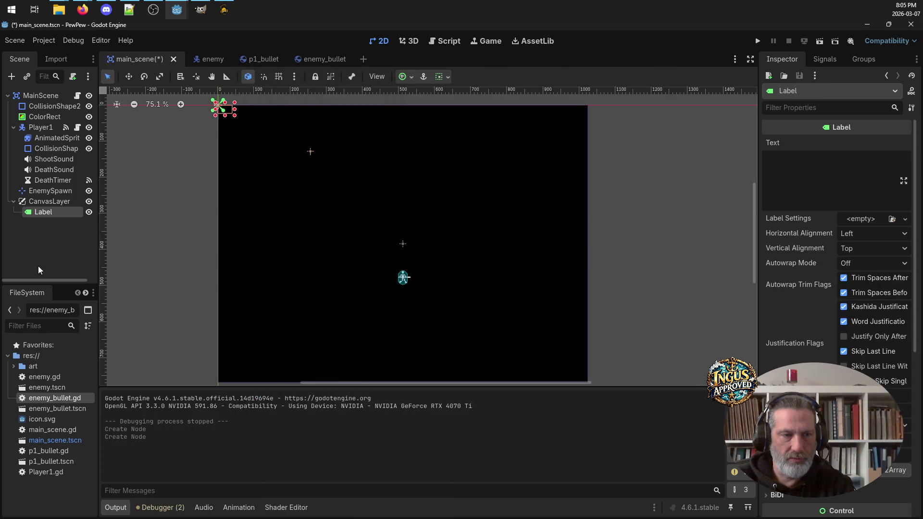
Step: Rename the new Label node to Level
{"action": "double_click", "coordinate": [63, 211]}
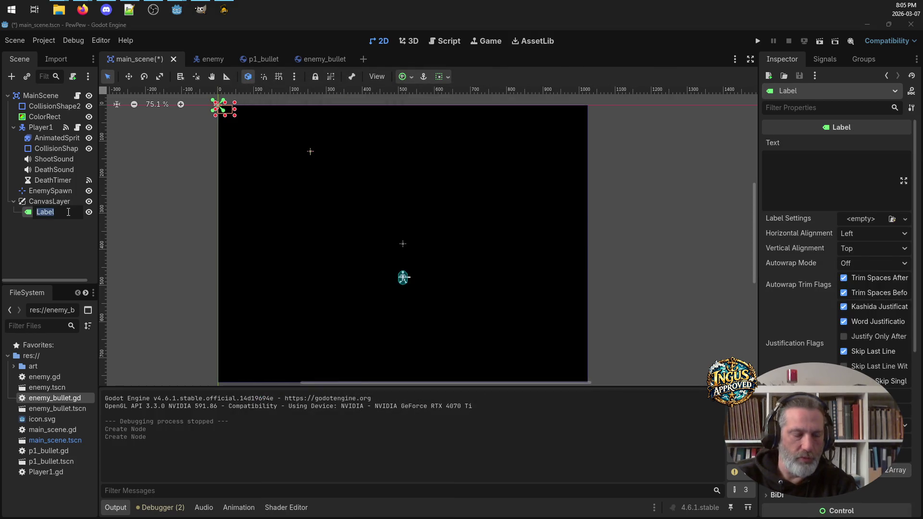
{"action": "type", "text": "Level"}
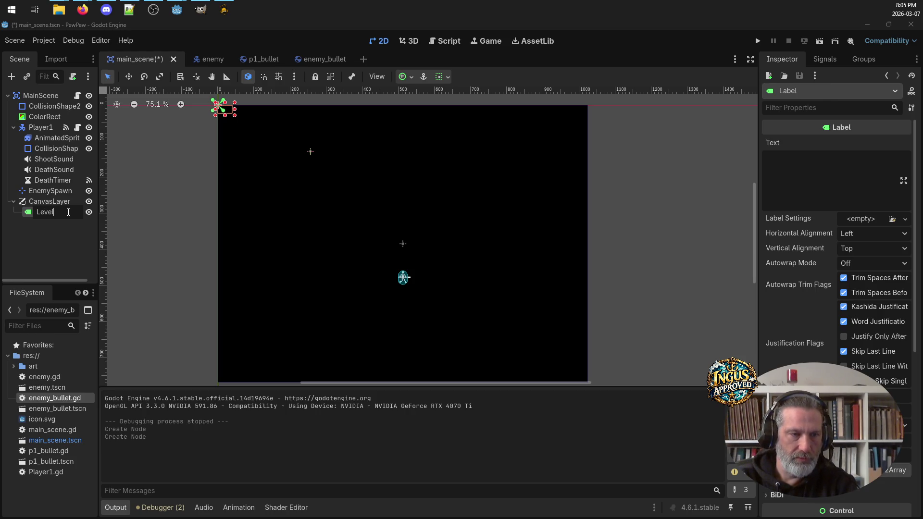
{"action": "key", "text": "Return"}
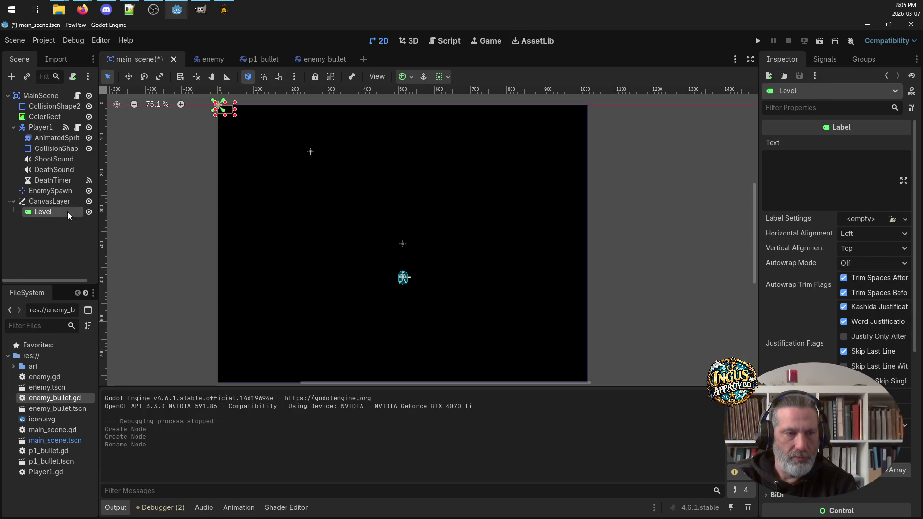
Step: Add three more Label nodes under CanvasLayer
{"action": "right_click", "coordinate": [54, 203]}
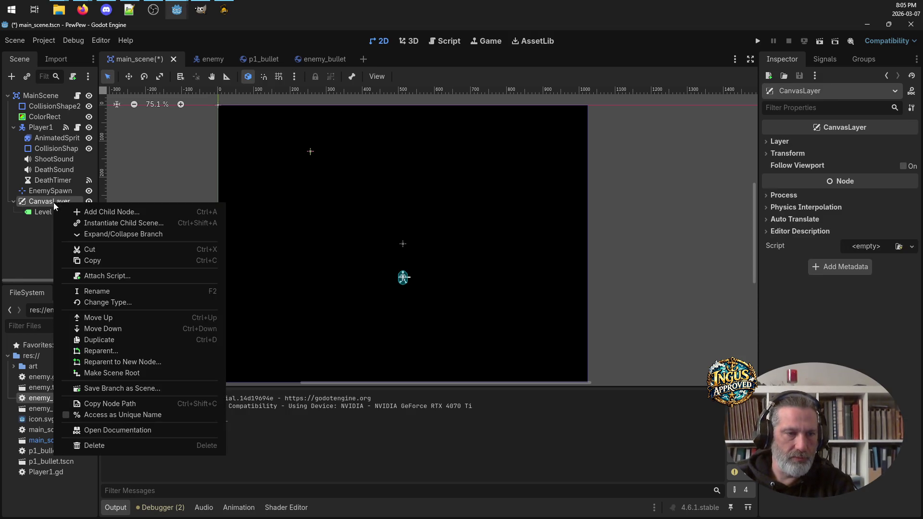
{"action": "left_click", "coordinate": [77, 209]}
{"action": "double_click", "coordinate": [374, 204]}
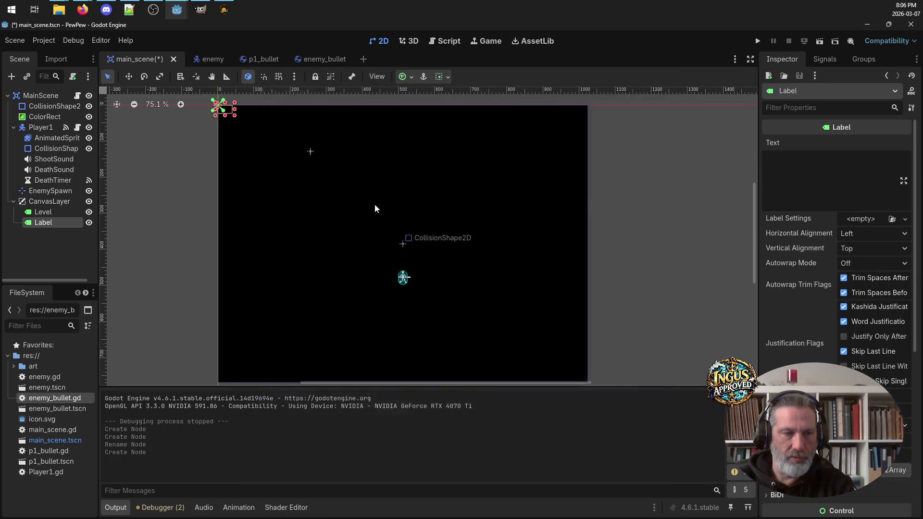
{"action": "right_click", "coordinate": [54, 203]}
{"action": "left_click", "coordinate": [100, 219]}
{"action": "double_click", "coordinate": [375, 202]}
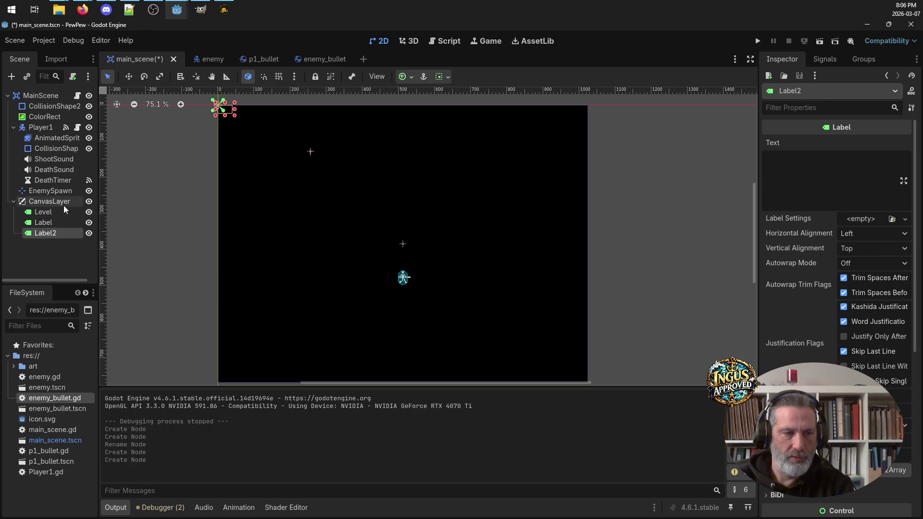
{"action": "right_click", "coordinate": [59, 203]}
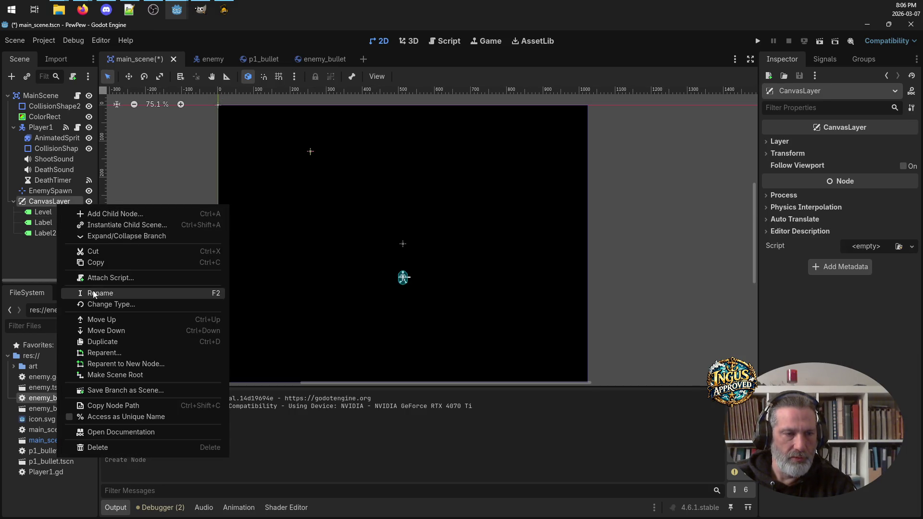
{"action": "left_click", "coordinate": [116, 216]}
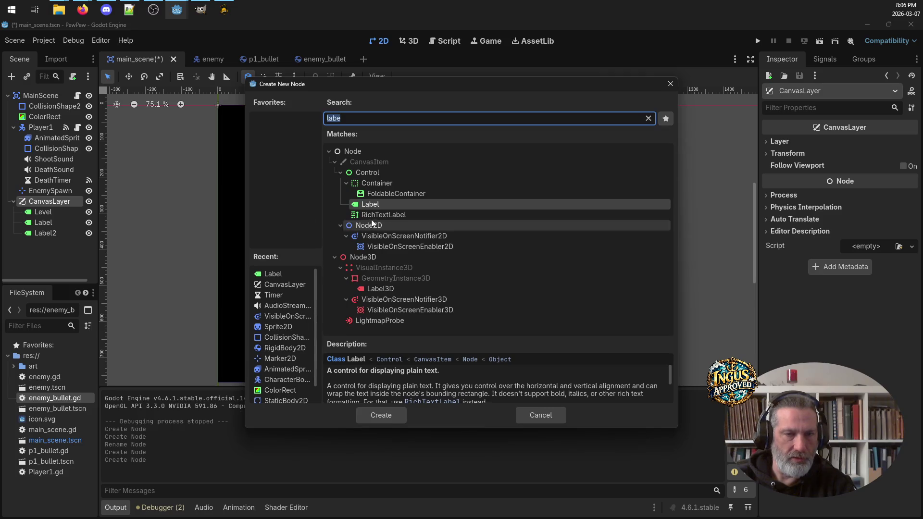
{"action": "double_click", "coordinate": [378, 205]}
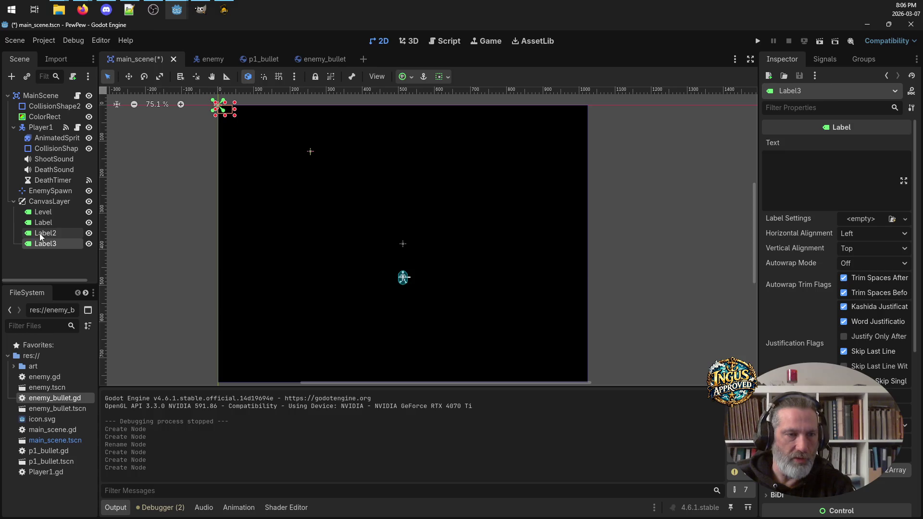
Step: Rename the next two labels LevelVal and Score
{"action": "double_click", "coordinate": [56, 222]}
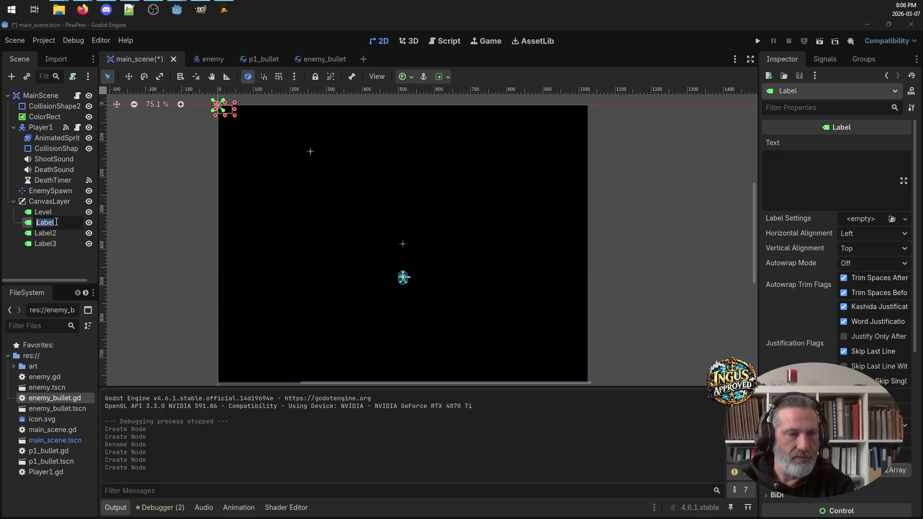
{"action": "type", "text": "LevelVal"}
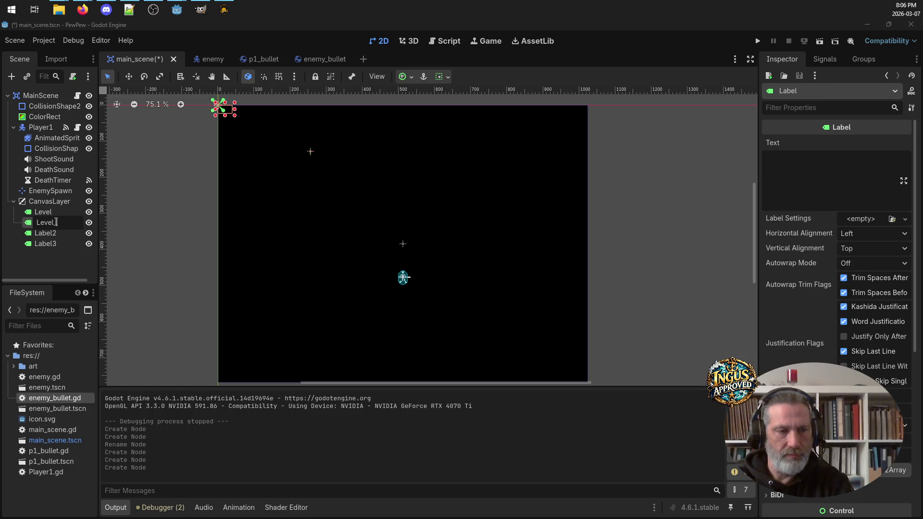
{"action": "type", "text": "Val"}
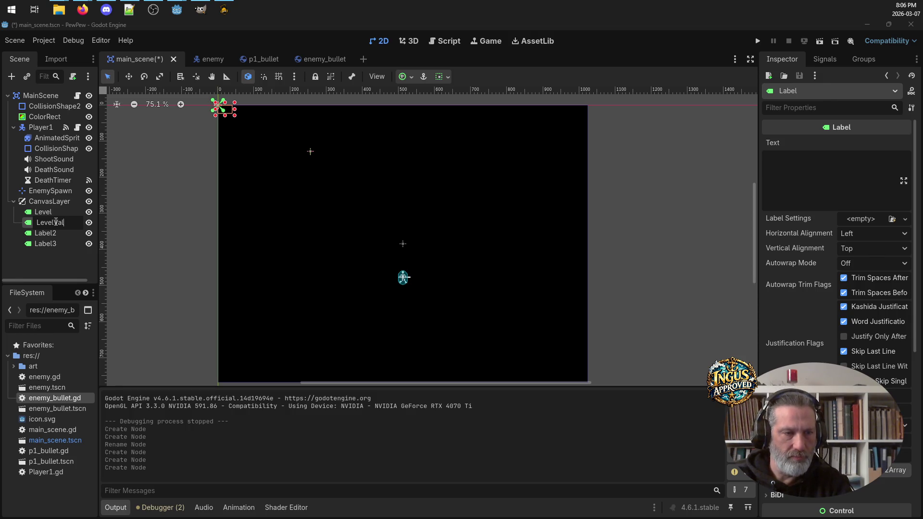
{"action": "double_click", "coordinate": [51, 235]}
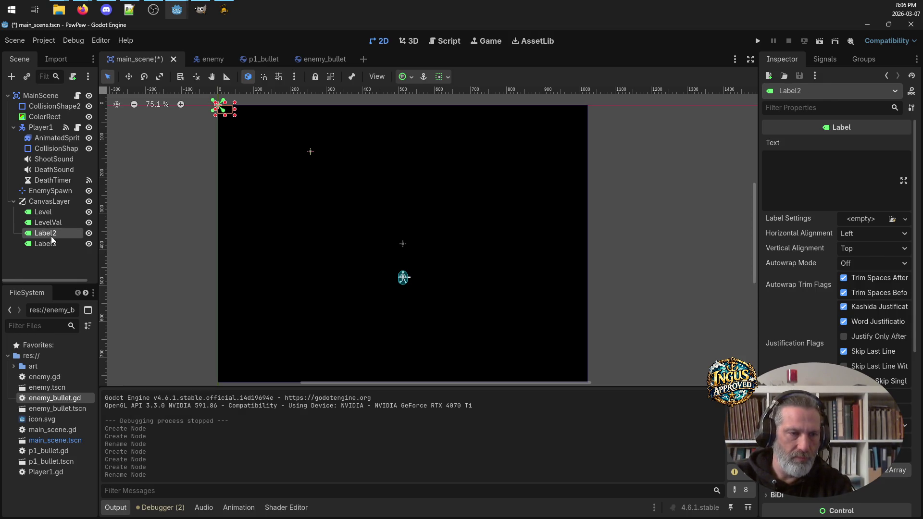
{"action": "type", "text": "Score"}
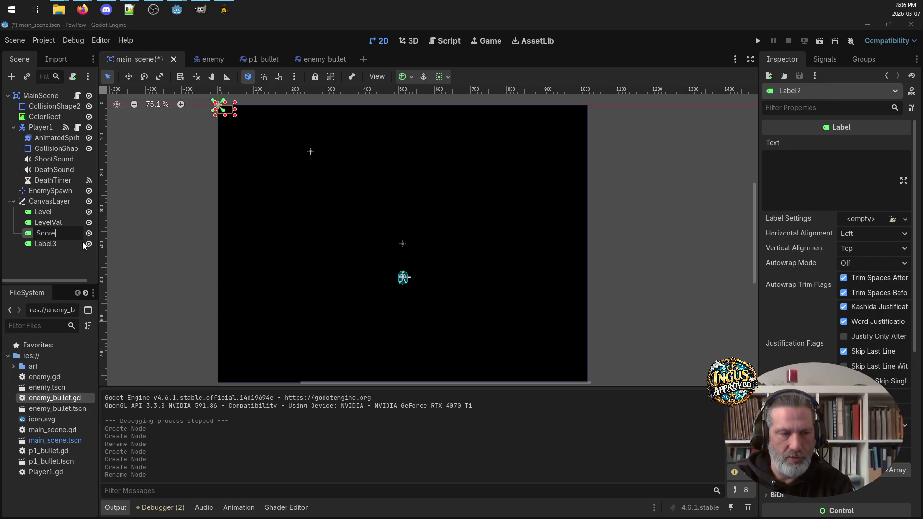
{"action": "key", "text": "Return"}
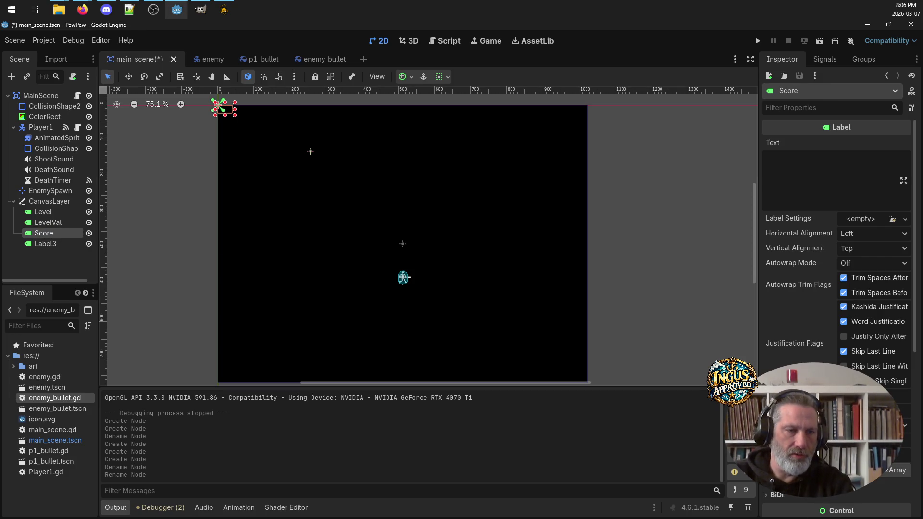
Step: Rename the last label ScoreVal, correcting the typos
{"action": "double_click", "coordinate": [40, 244]}
{"action": "type", "text": "ScoreB"}
{"action": "key", "text": "BackSpace"}
{"action": "type", "text": "Va"}
{"action": "key", "text": "BackSpace"}
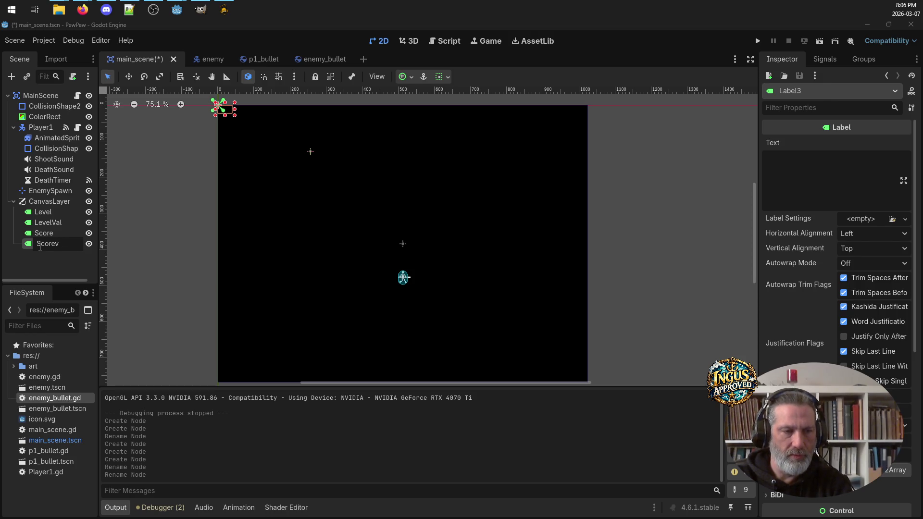
{"action": "type", "text": "al"}
{"action": "key", "text": "Return"}
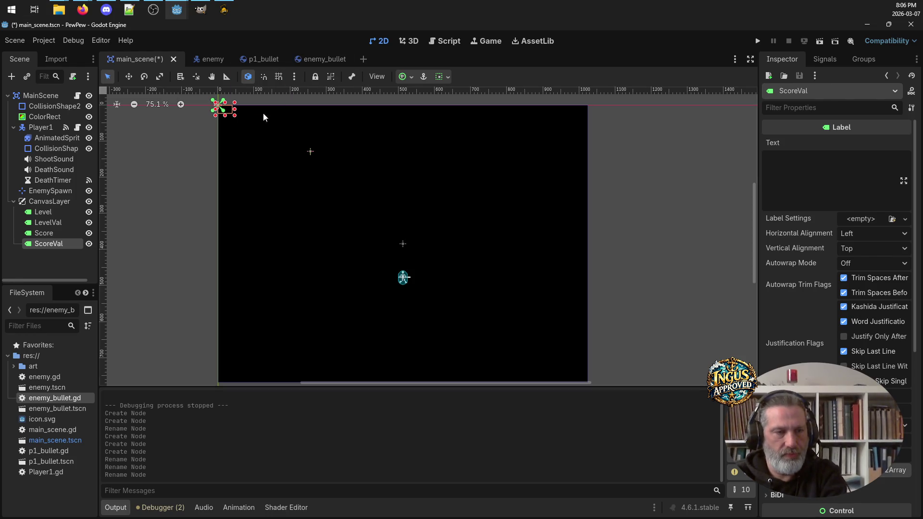
{"action": "left_click", "coordinate": [63, 203]}
Step: Add a Sprite2D node under CanvasLayer by searching 'spr'
{"action": "right_click", "coordinate": [62, 204]}
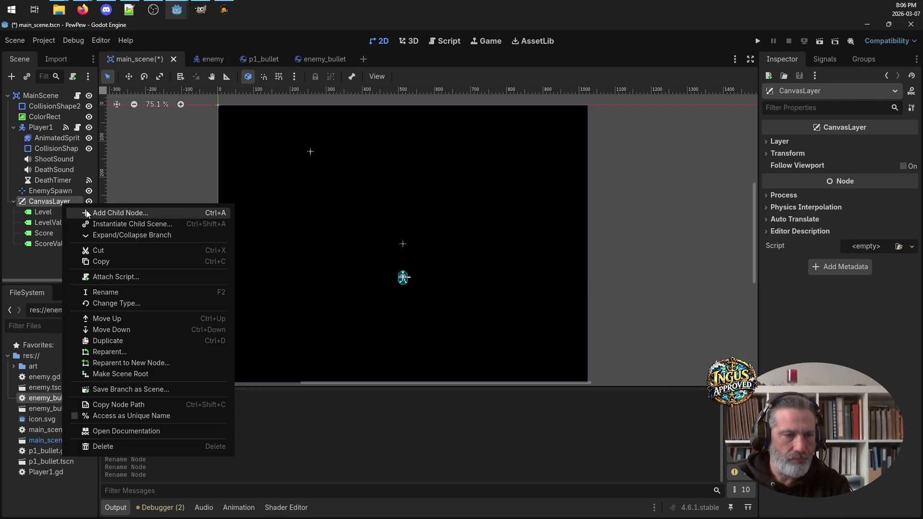
{"action": "left_click", "coordinate": [87, 213]}
{"action": "type", "text": "sp"}
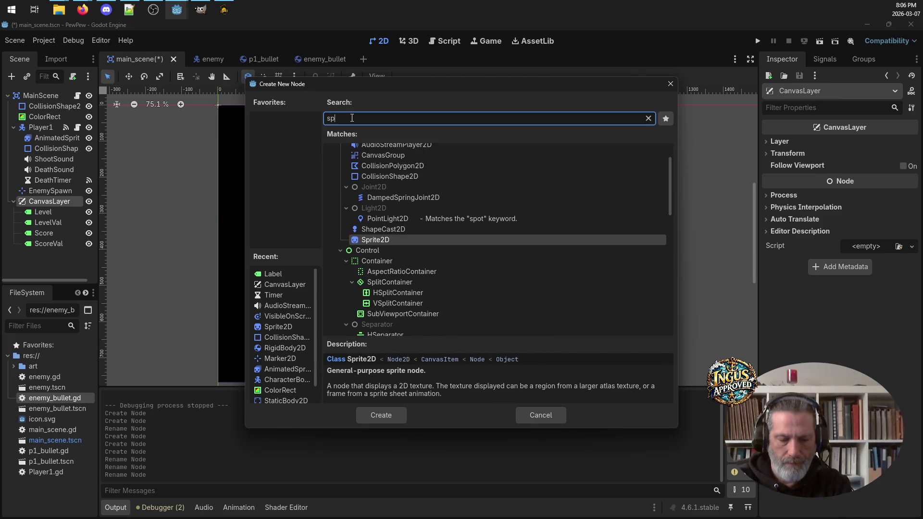
{"action": "type", "text": "r"}
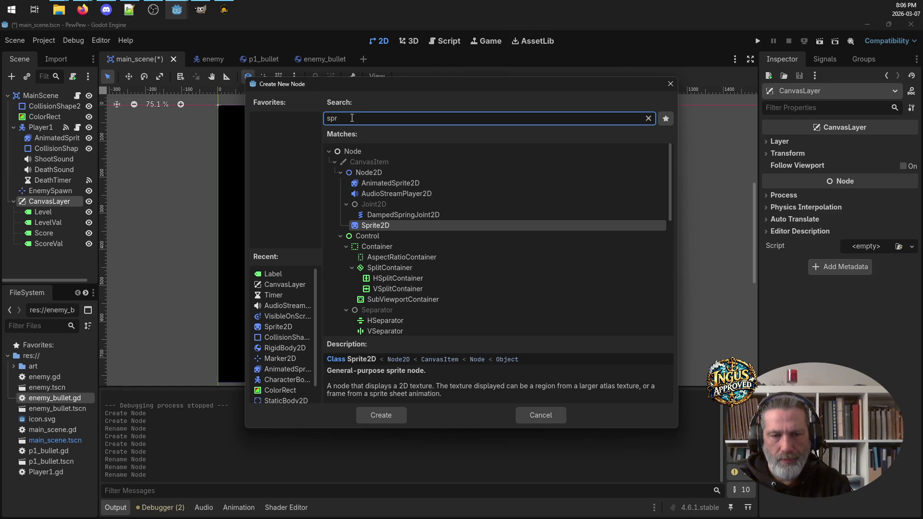
{"action": "key", "text": "BackSpace"}
{"action": "key", "text": "BackSpace"}
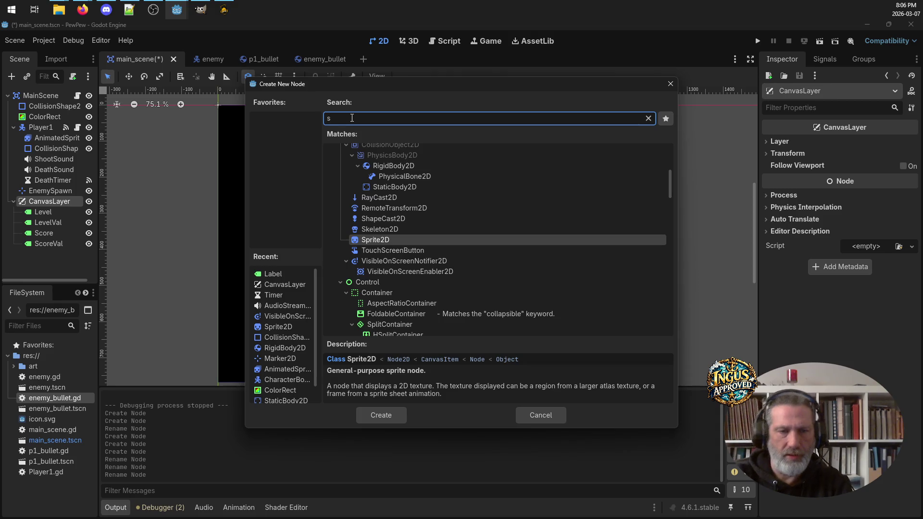
{"action": "scroll", "coordinate": [420, 205], "scroll_direction": "up", "scroll_amount": 3}
{"action": "scroll", "coordinate": [421, 205], "scroll_direction": "up", "scroll_amount": 6}
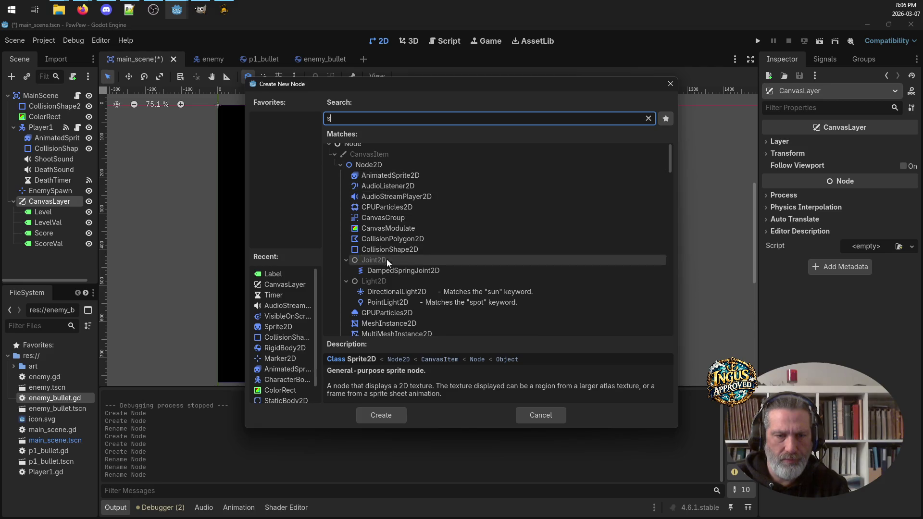
{"action": "scroll", "coordinate": [387, 275], "scroll_direction": "down", "scroll_amount": 5}
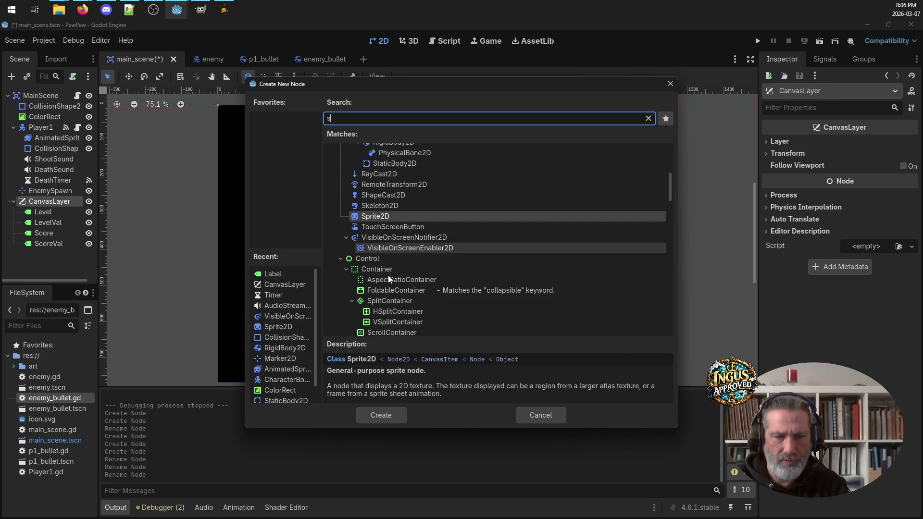
{"action": "scroll", "coordinate": [390, 278], "scroll_direction": "down", "scroll_amount": 5}
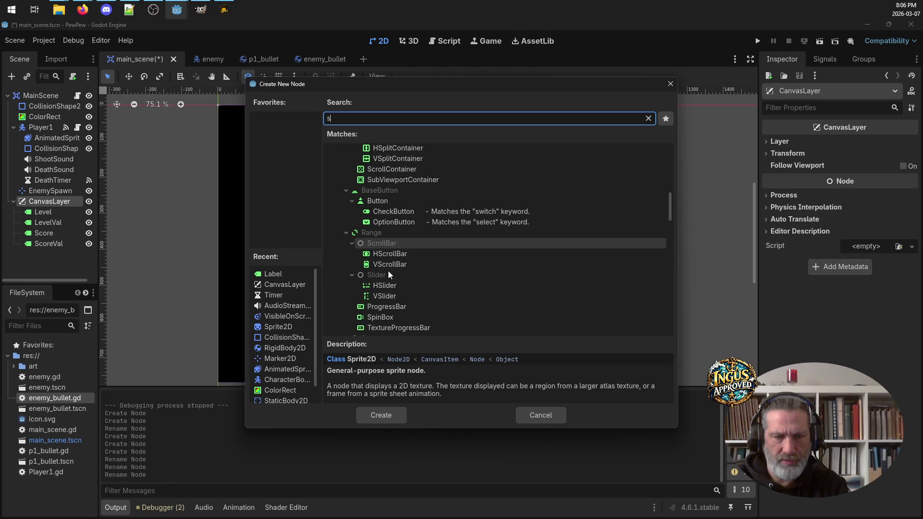
{"action": "scroll", "coordinate": [388, 274], "scroll_direction": "down", "scroll_amount": 3}
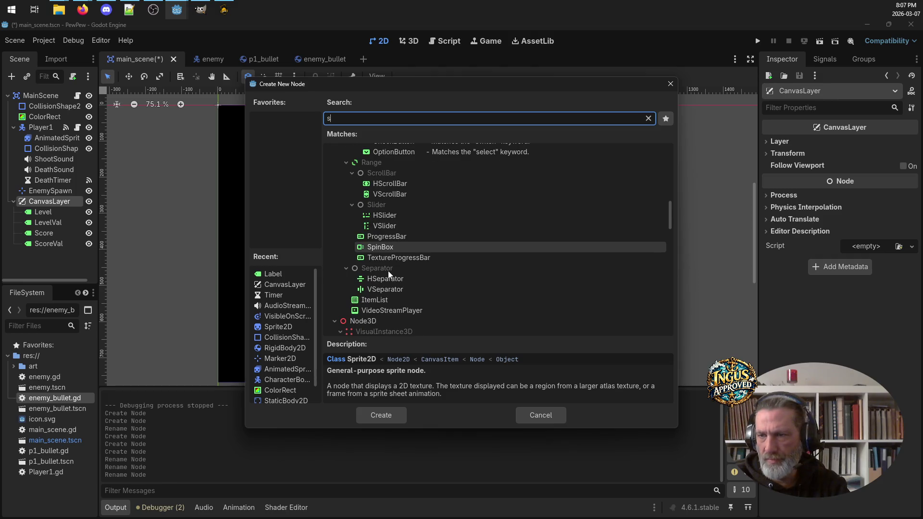
{"action": "scroll", "coordinate": [387, 270], "scroll_direction": "up", "scroll_amount": 8}
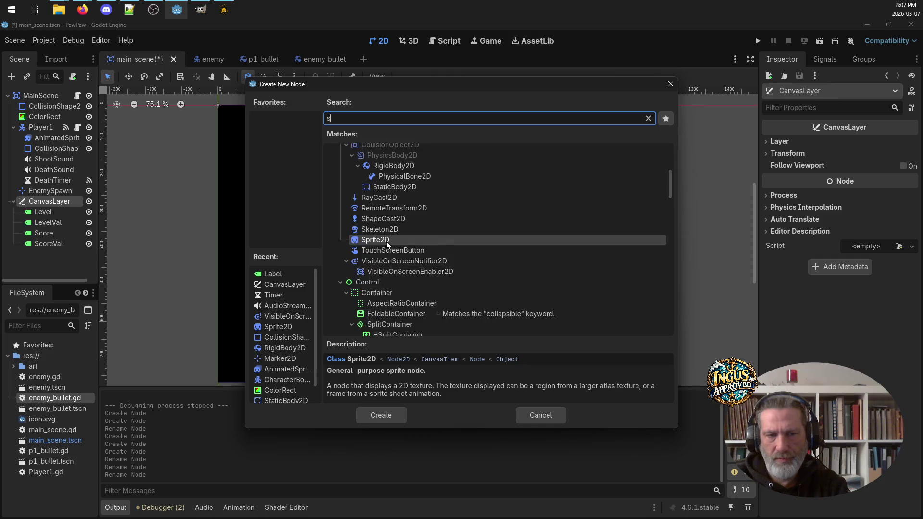
{"action": "left_click", "coordinate": [387, 217]}
{"action": "left_click", "coordinate": [397, 414]}
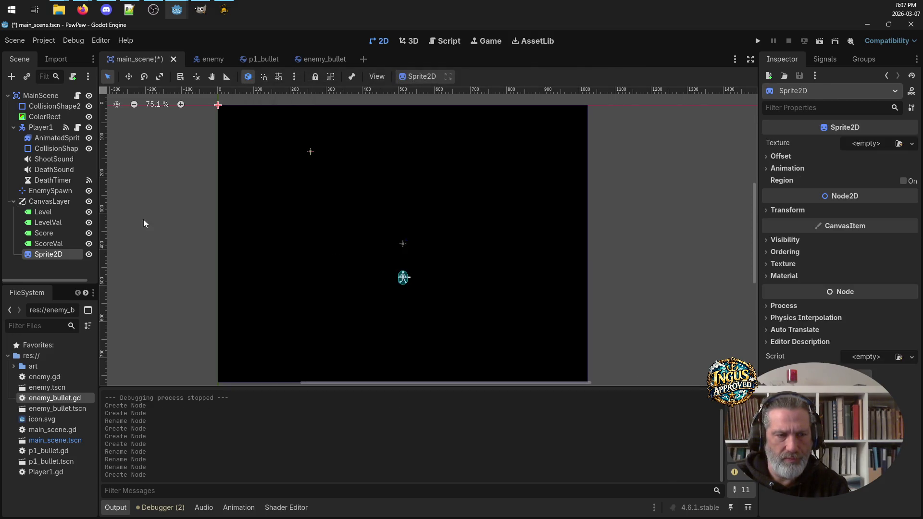
Step: Add two more Sprite2D nodes, moving the misplaced one from ScoreVal back under CanvasLayer
{"action": "left_click", "coordinate": [53, 203]}
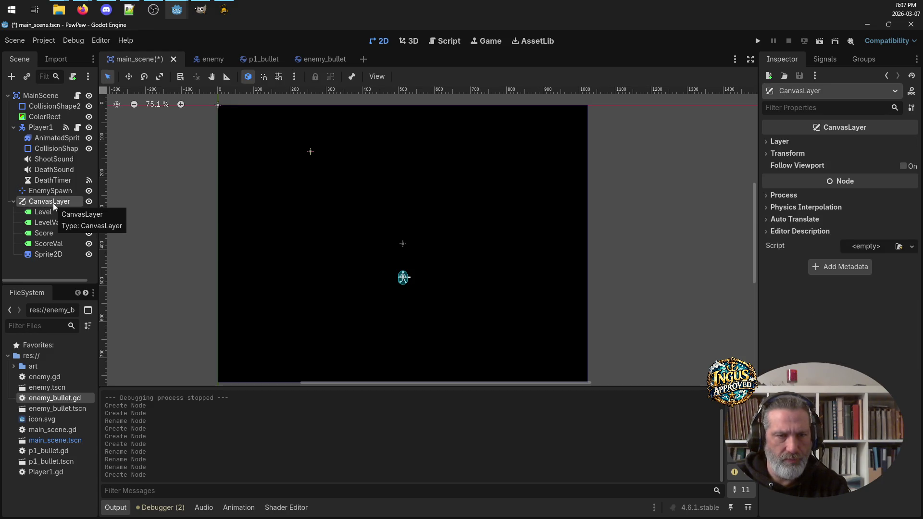
{"action": "right_click", "coordinate": [53, 202]}
{"action": "left_click", "coordinate": [91, 213]}
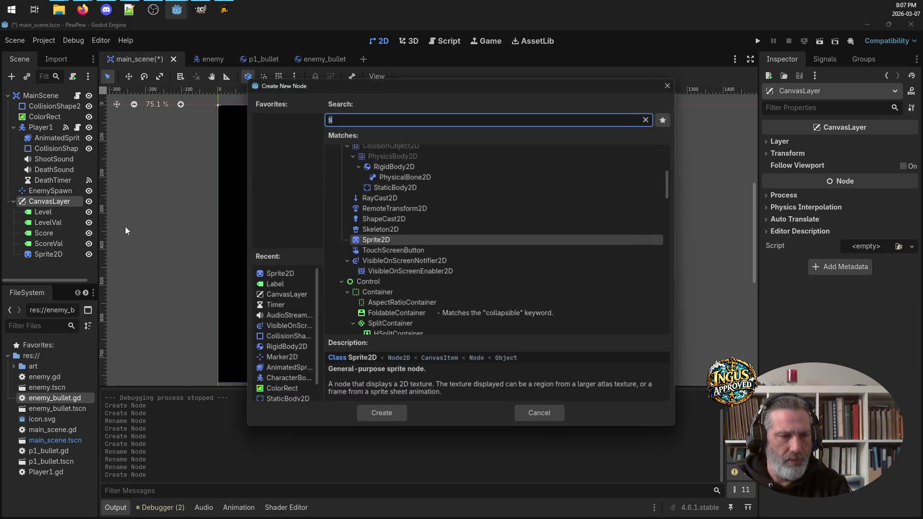
{"action": "left_click", "coordinate": [403, 240]}
{"action": "left_click", "coordinate": [381, 413]}
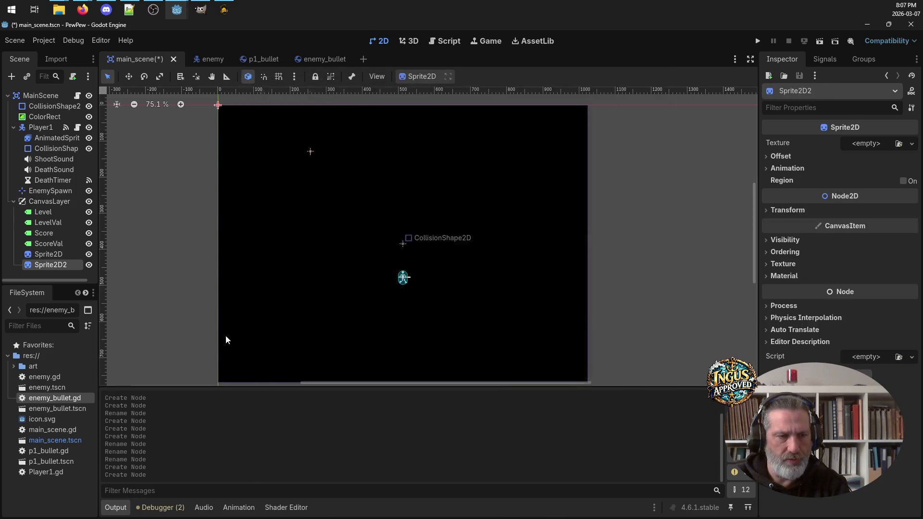
{"action": "right_click", "coordinate": [50, 243]}
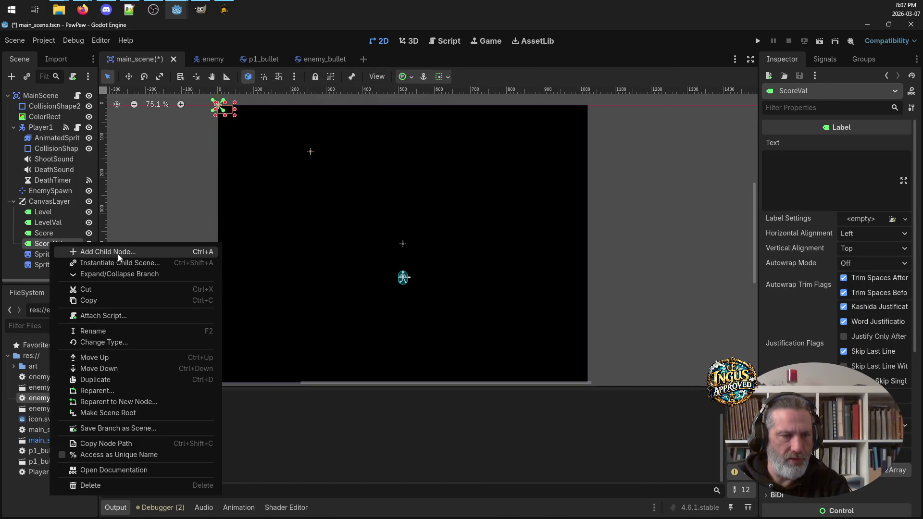
{"action": "left_click", "coordinate": [117, 253]}
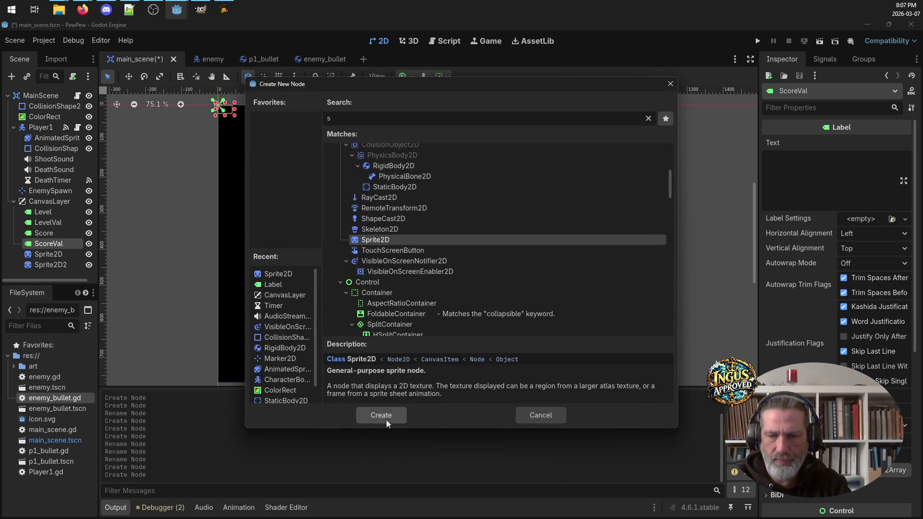
{"action": "left_click", "coordinate": [386, 420]}
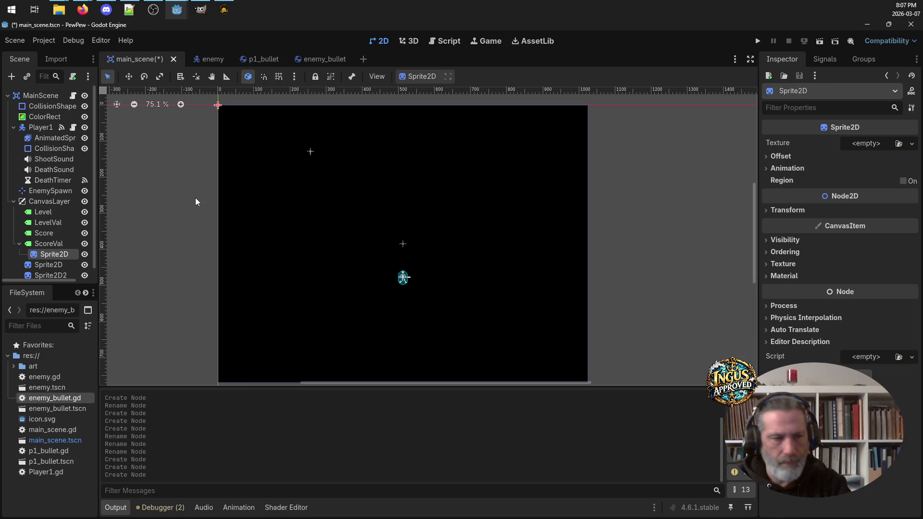
{"action": "mouse_move", "coordinate": [50, 251]}
{"action": "left_mouse_down"}
{"action": "mouse_move", "coordinate": [50, 206]}
{"action": "mouse_move", "coordinate": [58, 279]}
{"action": "mouse_move", "coordinate": [56, 270]}
{"action": "left_mouse_up"}
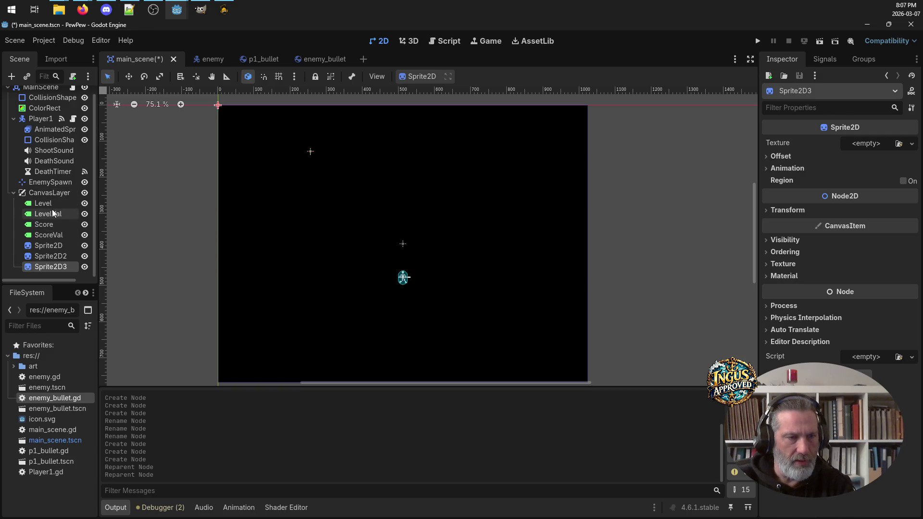
{"action": "left_click", "coordinate": [64, 247]}
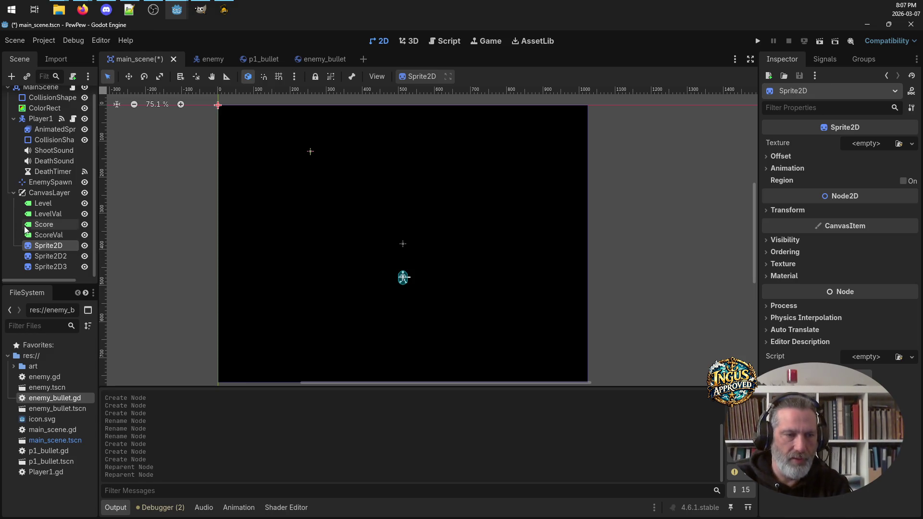
Step: Rename the first two sprites 1UP and 2UP, fixing a typo in 2UP
{"action": "left_click", "coordinate": [48, 246]}
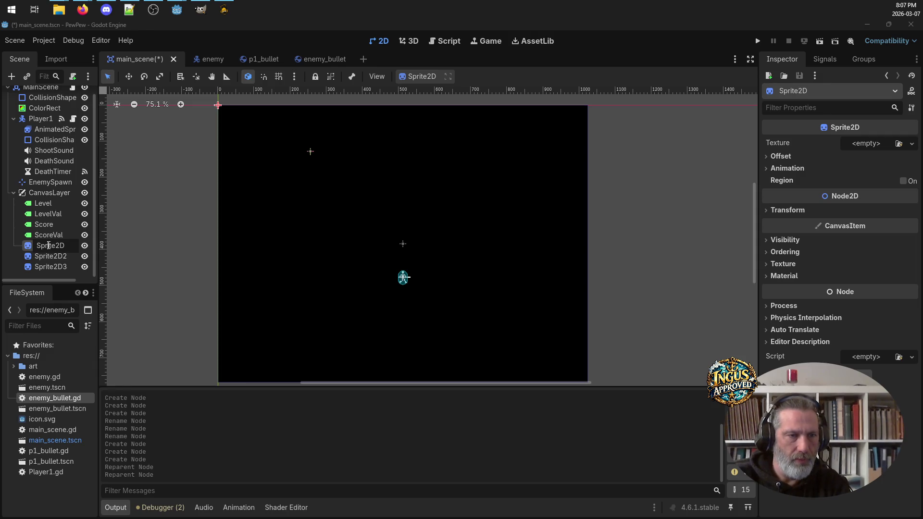
{"action": "key", "text": "BackSpace"}
{"action": "key", "text": "BackSpace"}
{"action": "key", "text": "BackSpace"}
{"action": "type", "text": "1UP"}
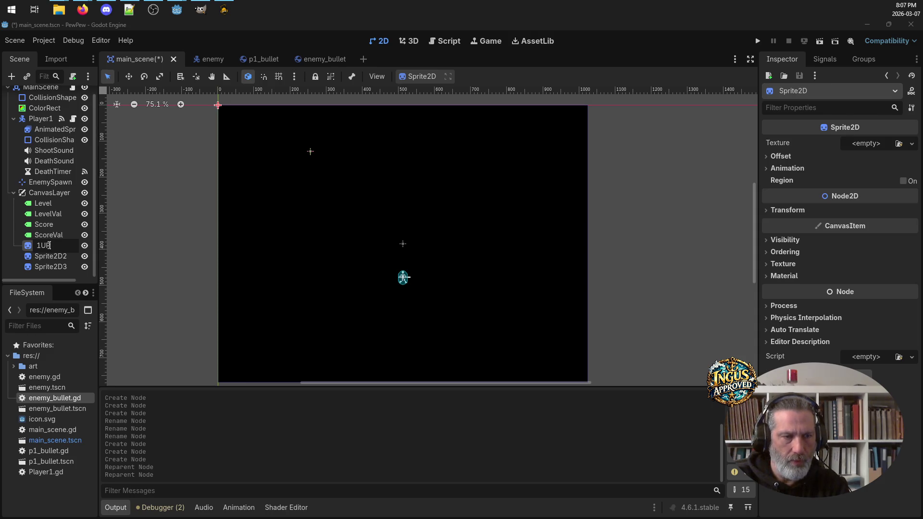
{"action": "key", "text": "Return"}
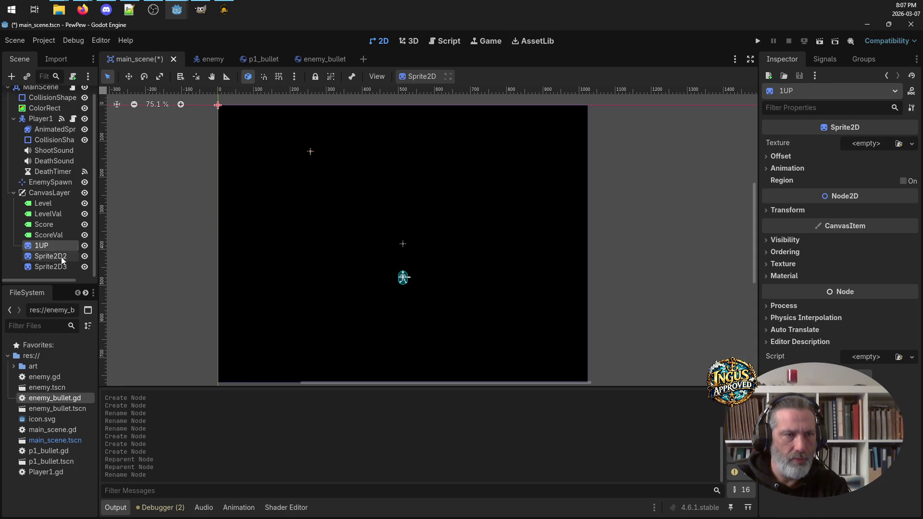
{"action": "left_click", "coordinate": [54, 255]}
{"action": "left_click", "coordinate": [69, 257]}
{"action": "type", "text": "2UO"}
{"action": "key", "text": "Return"}
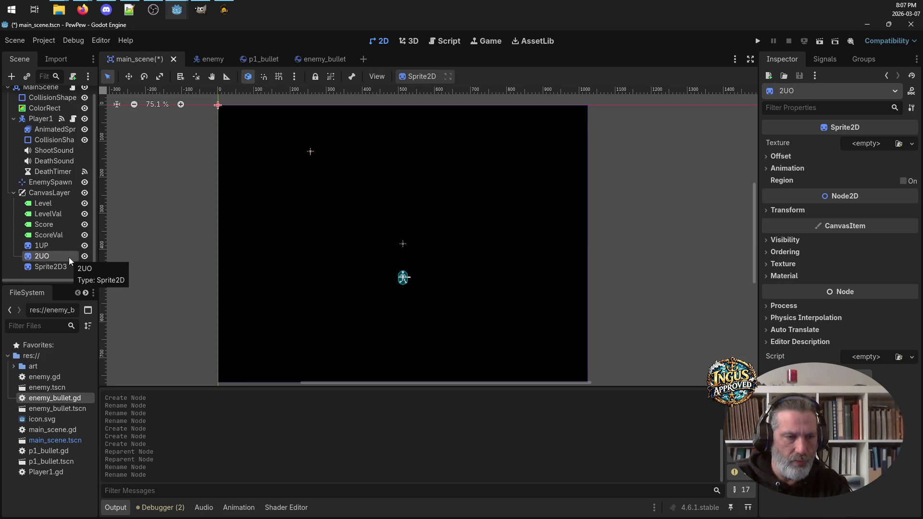
{"action": "left_click", "coordinate": [55, 253]}
{"action": "key", "text": "BackSpace"}
{"action": "type", "text": "P"}
{"action": "key", "text": "Return"}
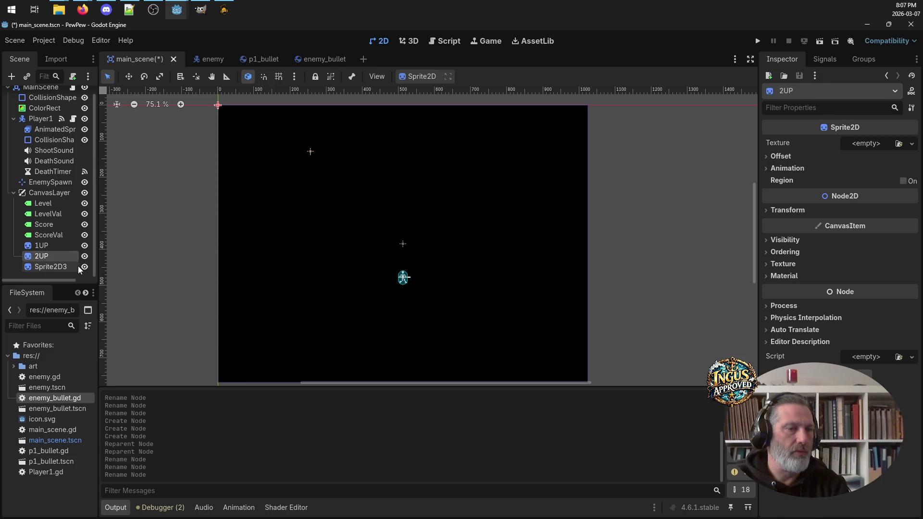
Step: Rename the third sprite 3UP
{"action": "left_click", "coordinate": [57, 265]}
{"action": "left_click", "coordinate": [56, 265]}
{"action": "type", "text": "3UP"}
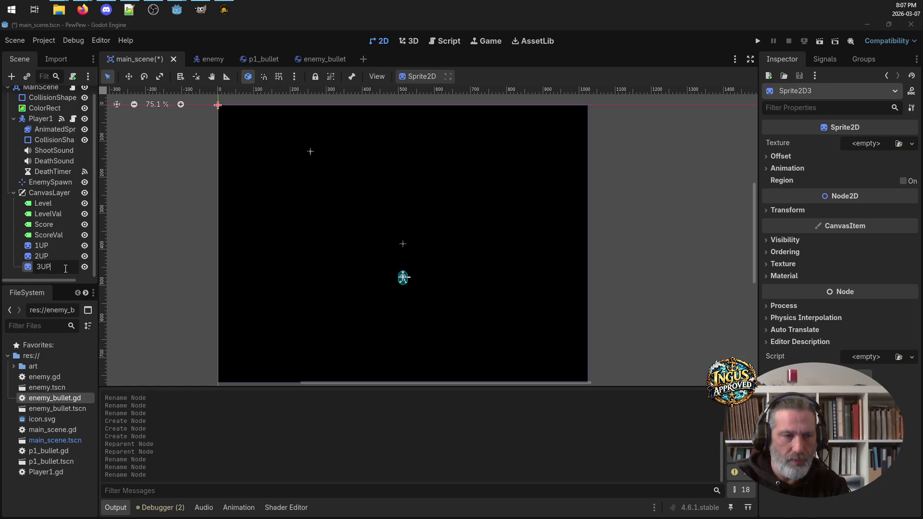
{"action": "key", "text": "Return"}
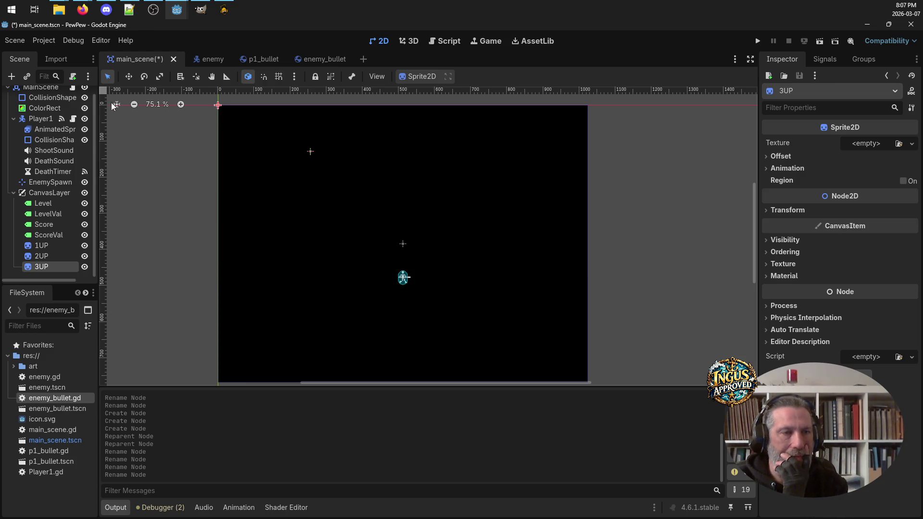
{"action": "left_click", "coordinate": [47, 204]}
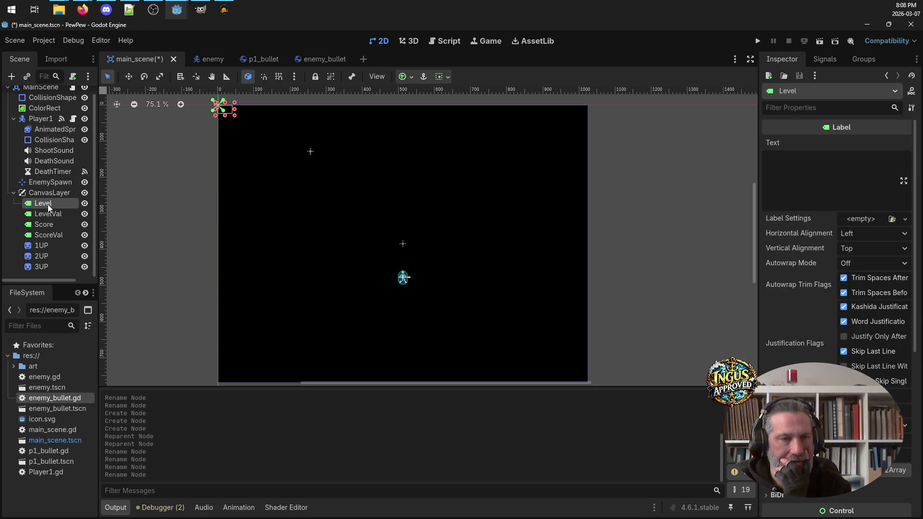
Step: Set the Level label's Inspector text to 'Level'
{"action": "scroll", "coordinate": [214, 119], "scroll_direction": "up", "scroll_amount": 6}
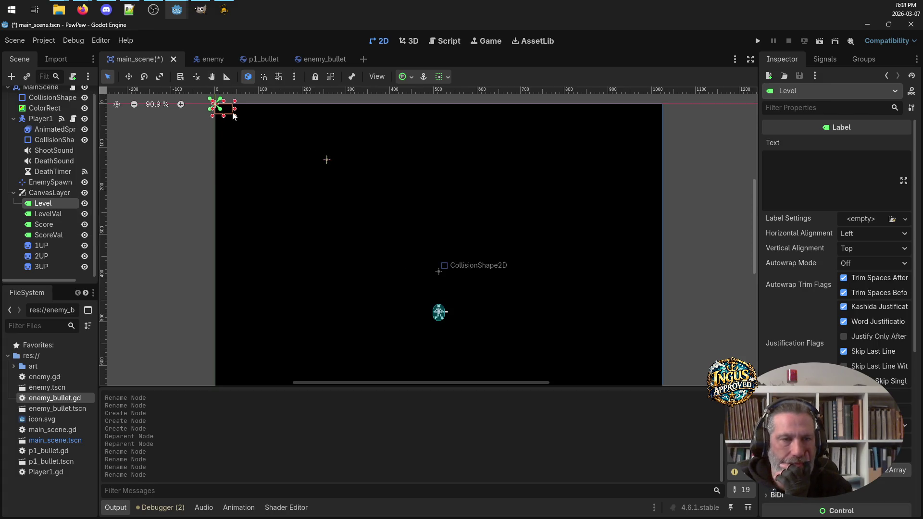
{"action": "scroll", "coordinate": [213, 124], "scroll_direction": "down", "scroll_amount": 2}
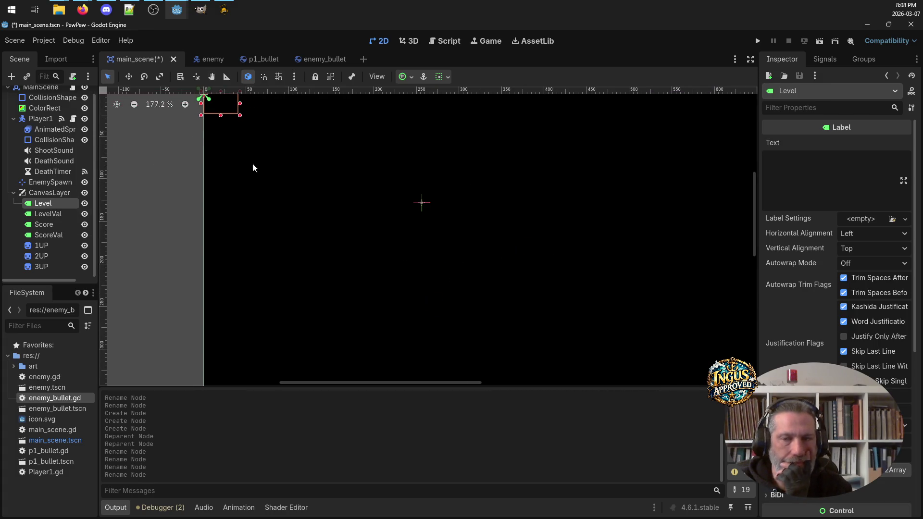
{"action": "left_click", "coordinate": [847, 183]}
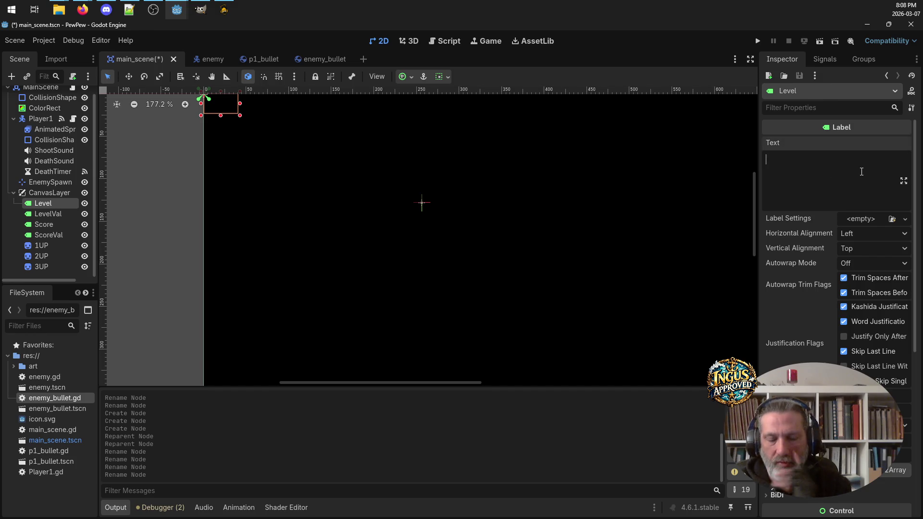
{"action": "type", "text": "Level"}
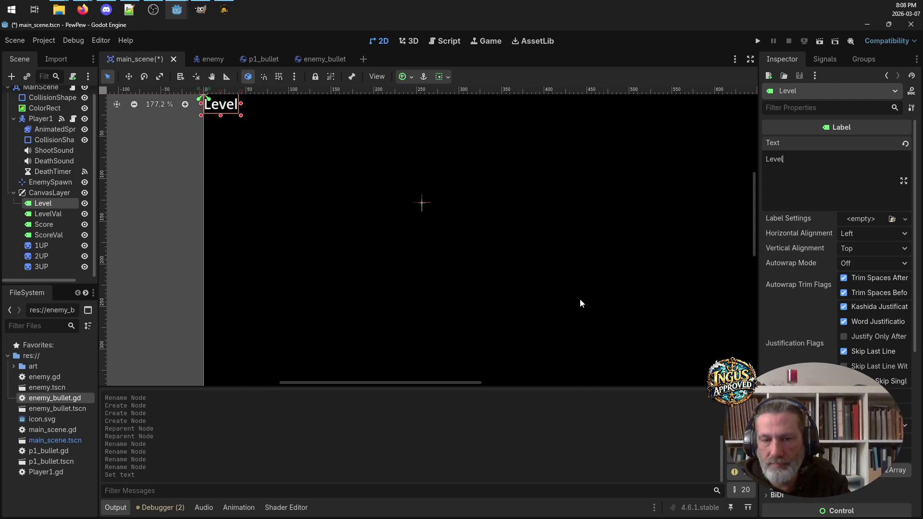
Step: Pan around the canvas and undo an accidental move of the ScoreVal label
{"action": "scroll", "coordinate": [580, 300], "scroll_direction": "down", "scroll_amount": 2}
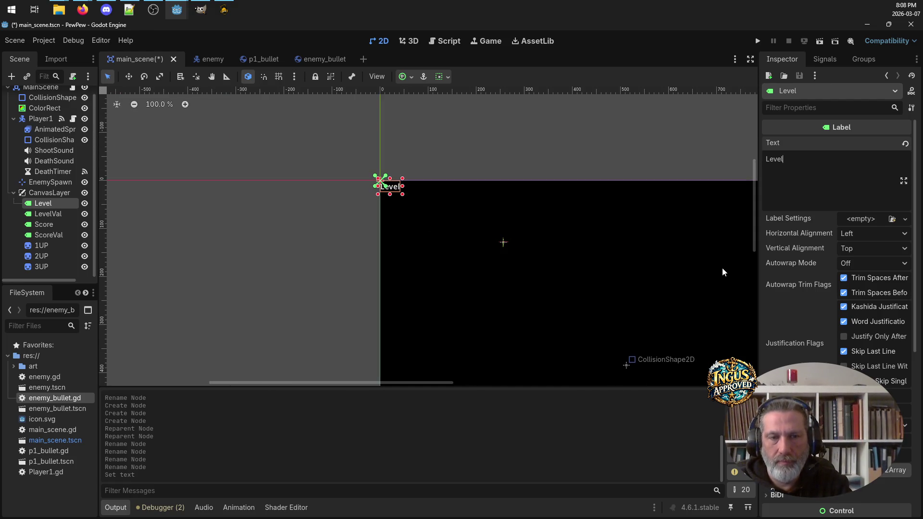
{"action": "mouse_move", "coordinate": [755, 226]}
{"action": "left_mouse_down"}
{"action": "mouse_move", "coordinate": [763, 287]}
{"action": "mouse_move", "coordinate": [763, 279]}
{"action": "left_mouse_up"}
{"action": "scroll", "coordinate": [625, 344], "scroll_direction": "down", "scroll_amount": 1}
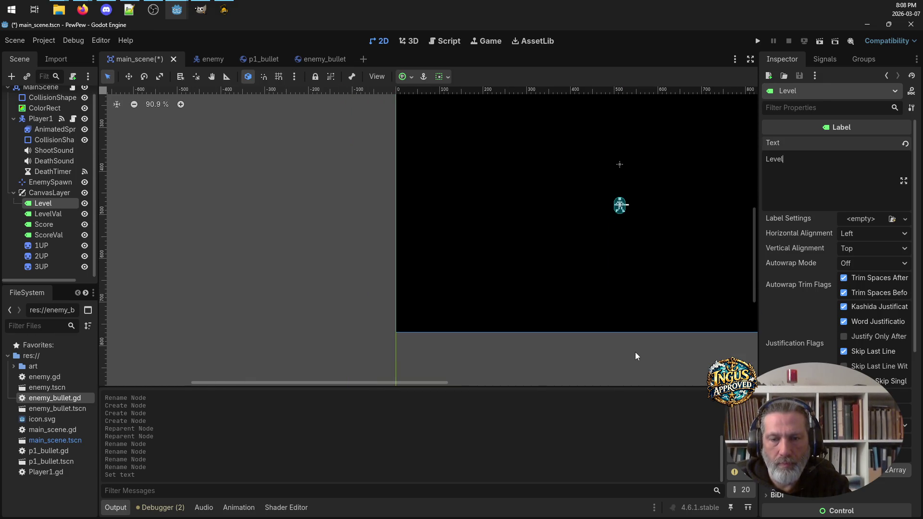
{"action": "left_click_drag", "start_coordinate": [550, 374], "coordinate": [478, 371]}
{"action": "scroll", "coordinate": [488, 352], "scroll_direction": "down", "scroll_amount": 4}
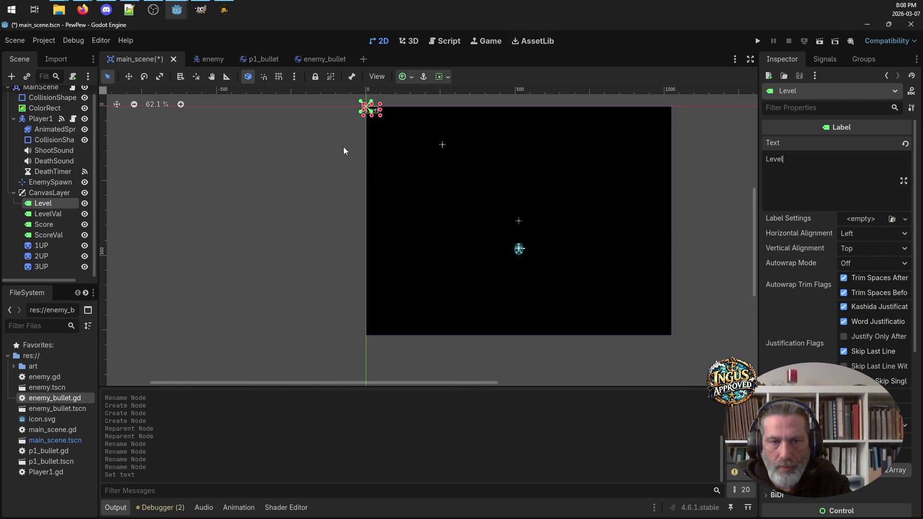
{"action": "scroll", "coordinate": [379, 115], "scroll_direction": "up", "scroll_amount": 11}
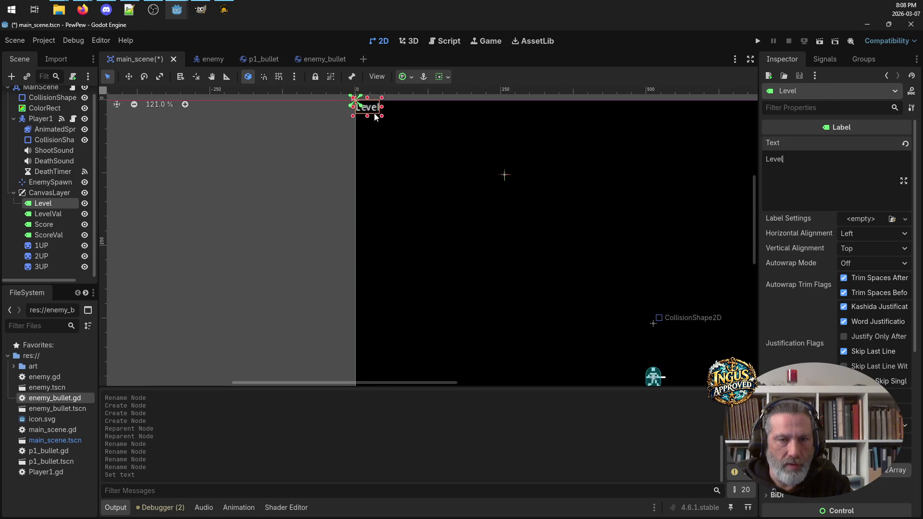
{"action": "left_click_drag", "start_coordinate": [372, 107], "coordinate": [393, 160]}
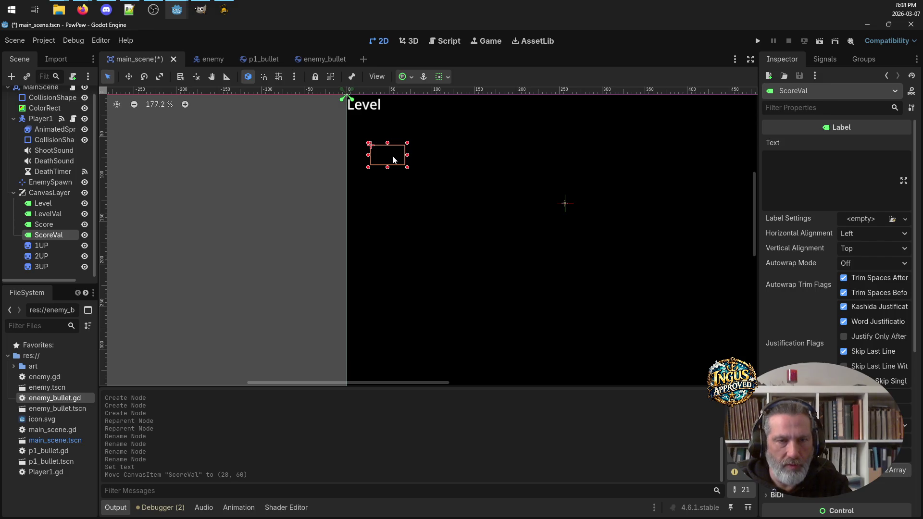
{"action": "key", "text": "ctrl+z"}
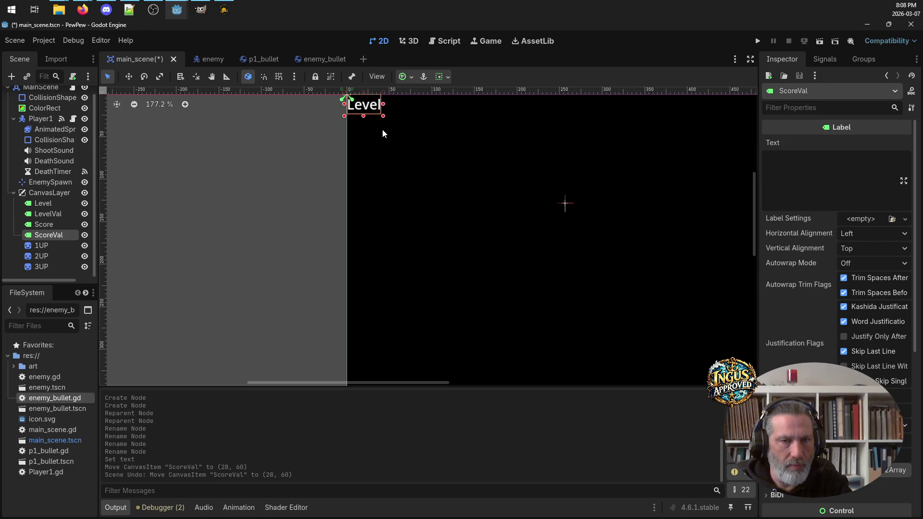
{"action": "scroll", "coordinate": [379, 119], "scroll_direction": "up", "scroll_amount": 2}
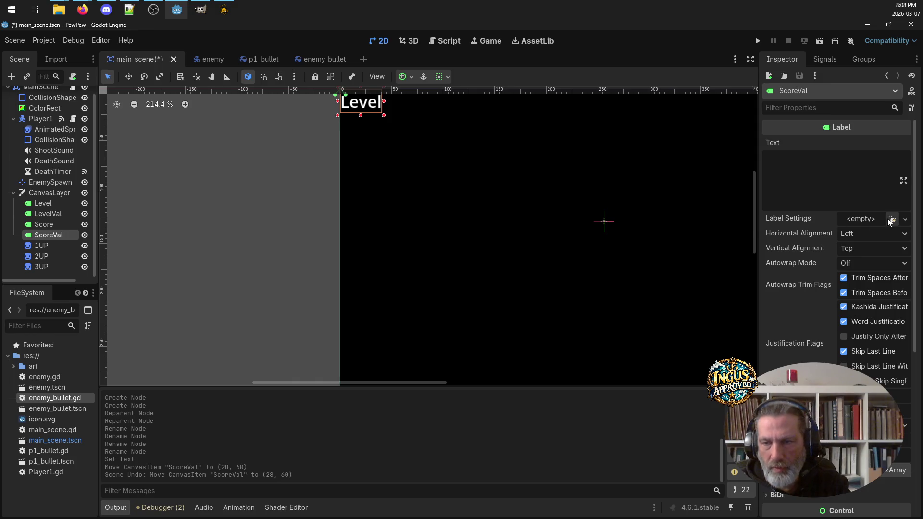
{"action": "scroll", "coordinate": [854, 328], "scroll_direction": "down", "scroll_amount": 2}
{"action": "scroll", "coordinate": [834, 273], "scroll_direction": "up", "scroll_amount": 2}
{"action": "scroll", "coordinate": [838, 288], "scroll_direction": "down", "scroll_amount": 5}
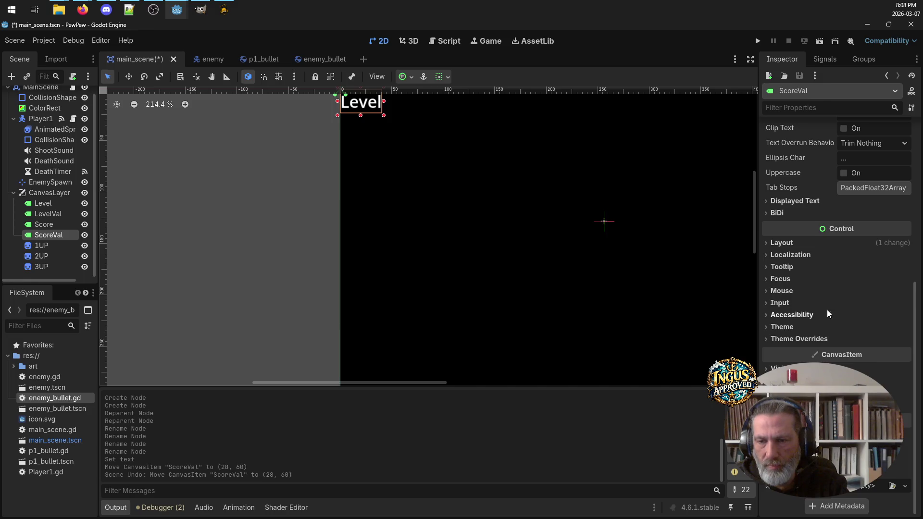
{"action": "scroll", "coordinate": [821, 249], "scroll_direction": "up", "scroll_amount": 5}
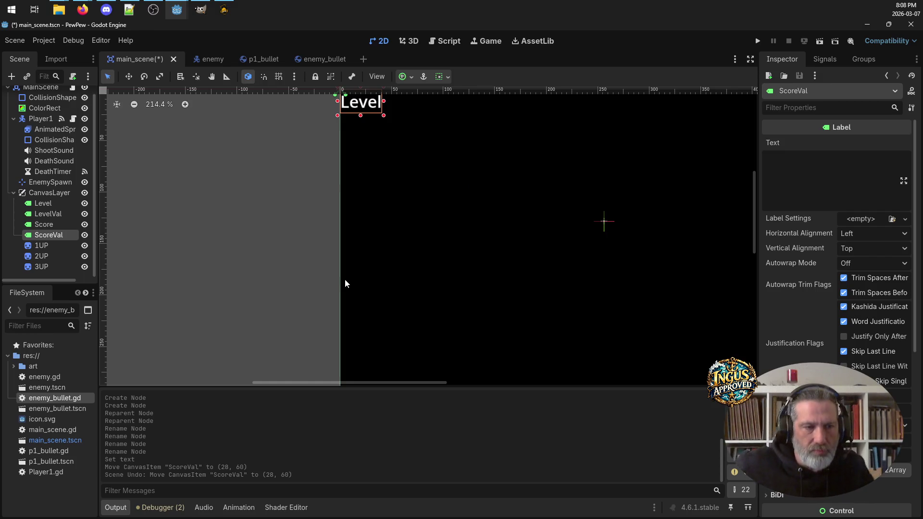
Step: Expand Level's Layout and Transform settings and drag the label to (14, 736) at bottom-left
{"action": "left_click", "coordinate": [59, 204]}
{"action": "left_click", "coordinate": [57, 203]}
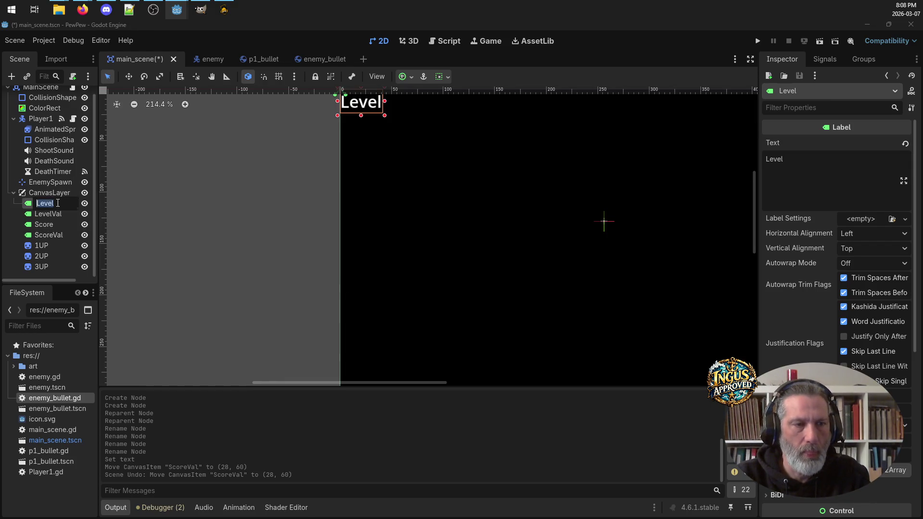
{"action": "right_click", "coordinate": [29, 206]}
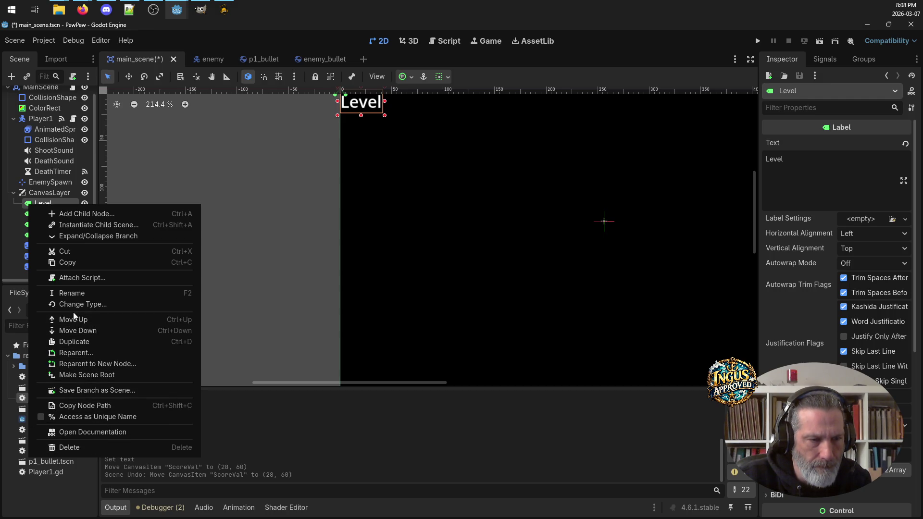
{"action": "left_click", "coordinate": [38, 203]}
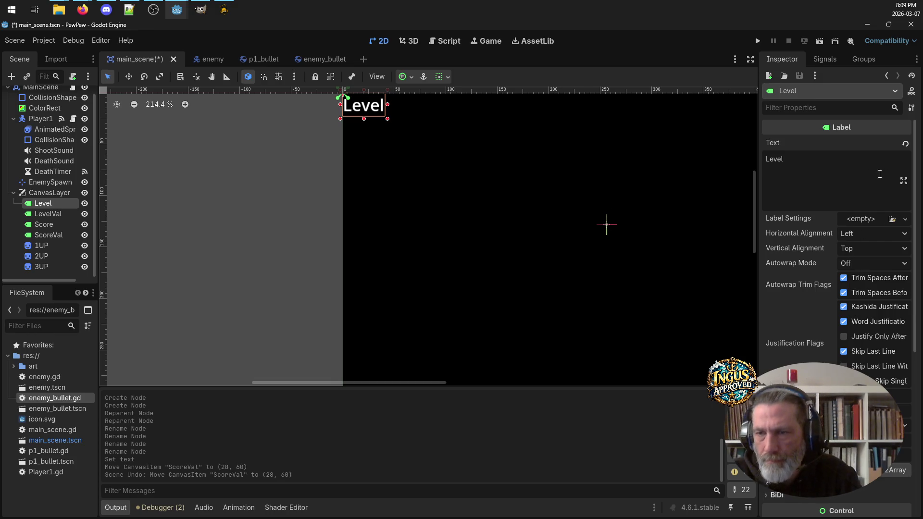
{"action": "scroll", "coordinate": [896, 153], "scroll_direction": "down", "scroll_amount": 5}
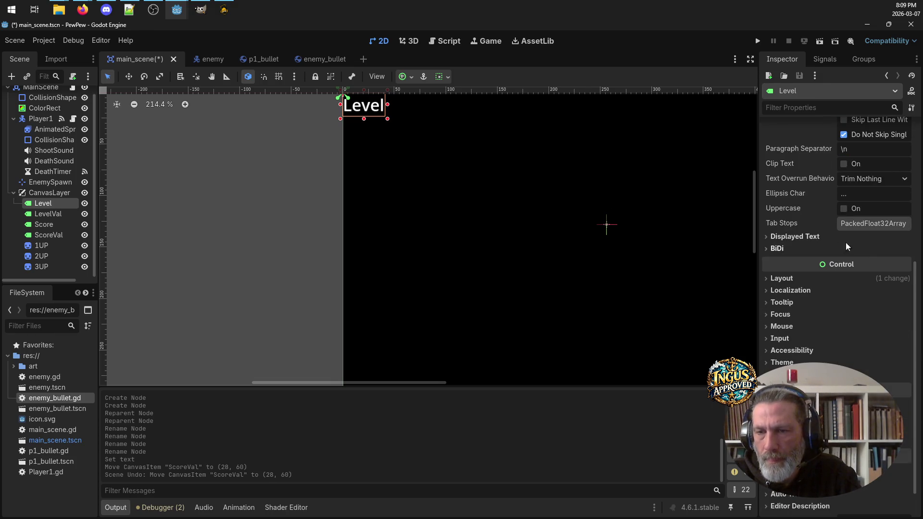
{"action": "left_click", "coordinate": [768, 278]}
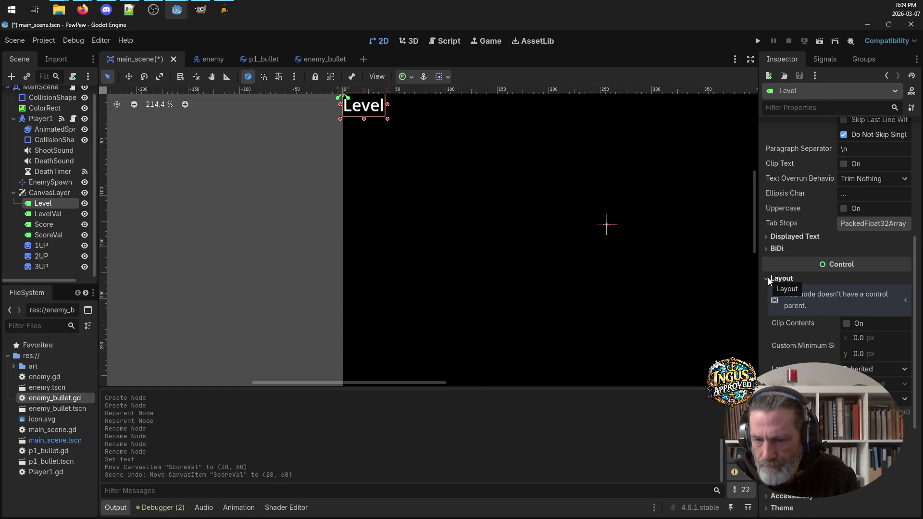
{"action": "left_click", "coordinate": [778, 413]}
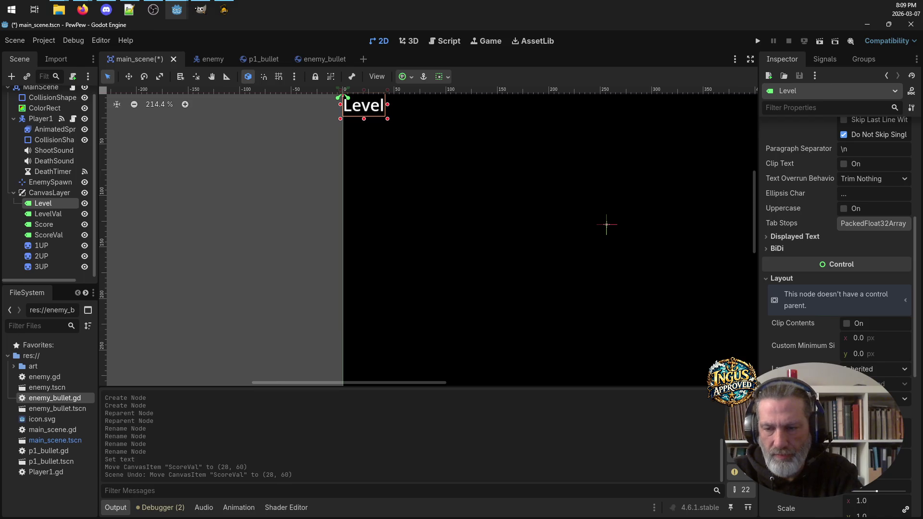
{"action": "scroll", "coordinate": [489, 270], "scroll_direction": "down", "scroll_amount": 2}
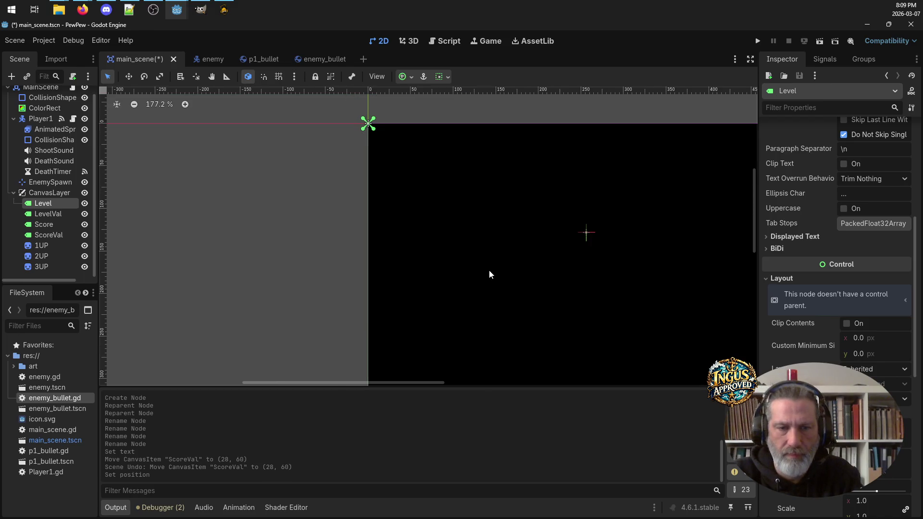
{"action": "mouse_move", "coordinate": [753, 192]}
{"action": "left_mouse_down"}
{"action": "mouse_move", "coordinate": [753, 261]}
{"action": "mouse_move", "coordinate": [754, 246]}
{"action": "left_mouse_up"}
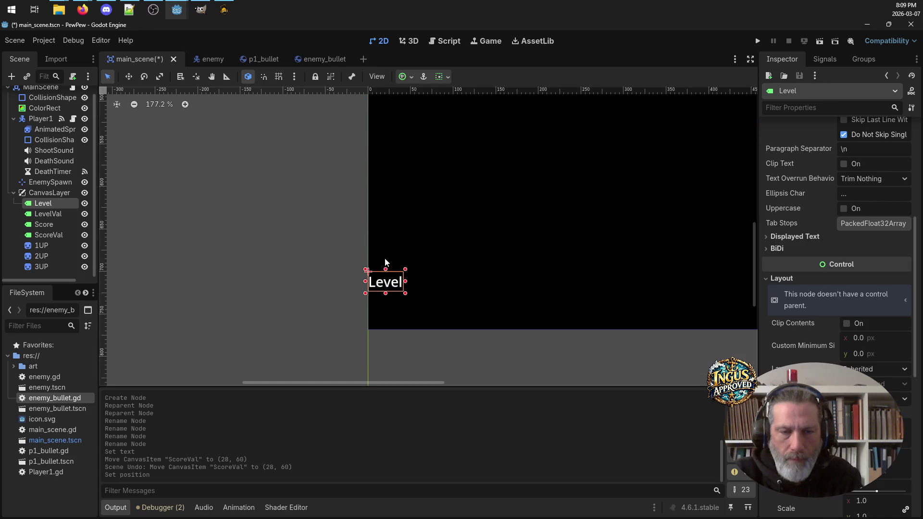
{"action": "mouse_move", "coordinate": [383, 283]}
{"action": "left_mouse_down"}
{"action": "mouse_move", "coordinate": [408, 281]}
{"action": "mouse_move", "coordinate": [392, 313]}
{"action": "mouse_move", "coordinate": [406, 312]}
{"action": "mouse_move", "coordinate": [393, 309]}
{"action": "left_mouse_up"}
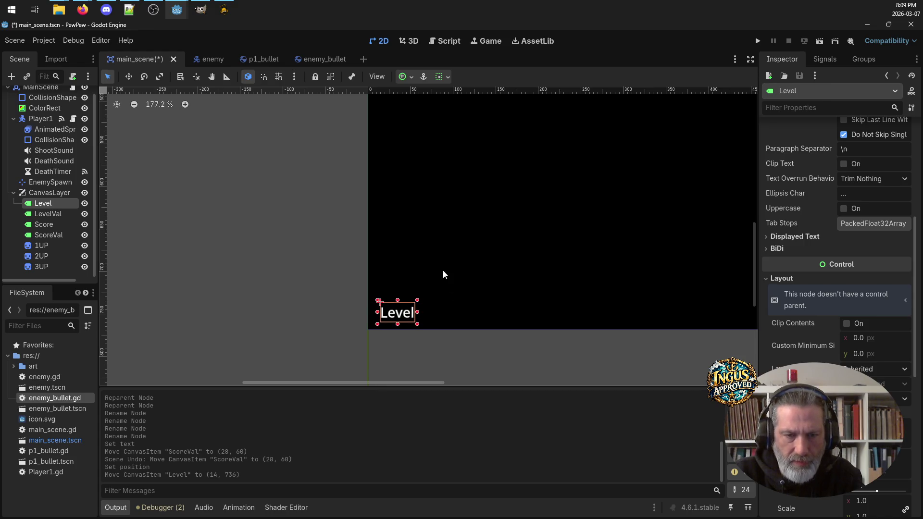
Step: Drag the LevelVal label down beside the Level label at the bottom
{"action": "left_click", "coordinate": [53, 214]}
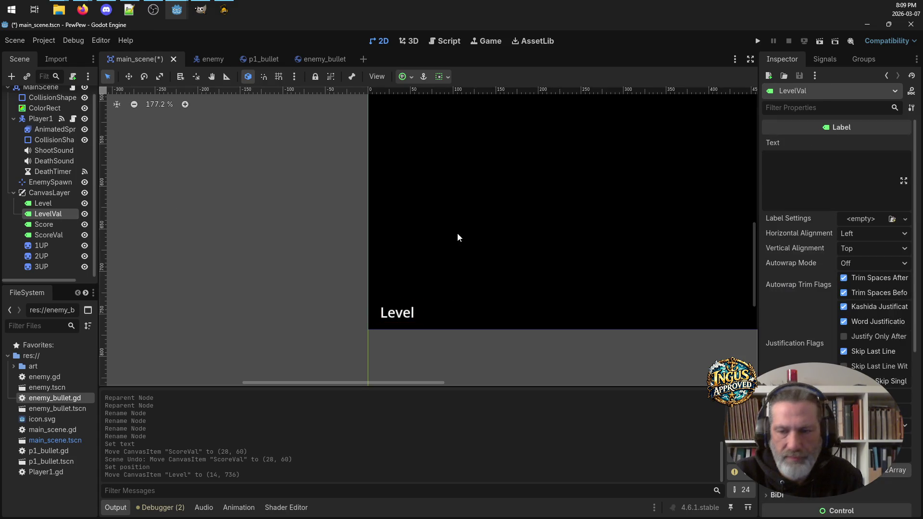
{"action": "scroll", "coordinate": [856, 328], "scroll_direction": "down", "scroll_amount": 5}
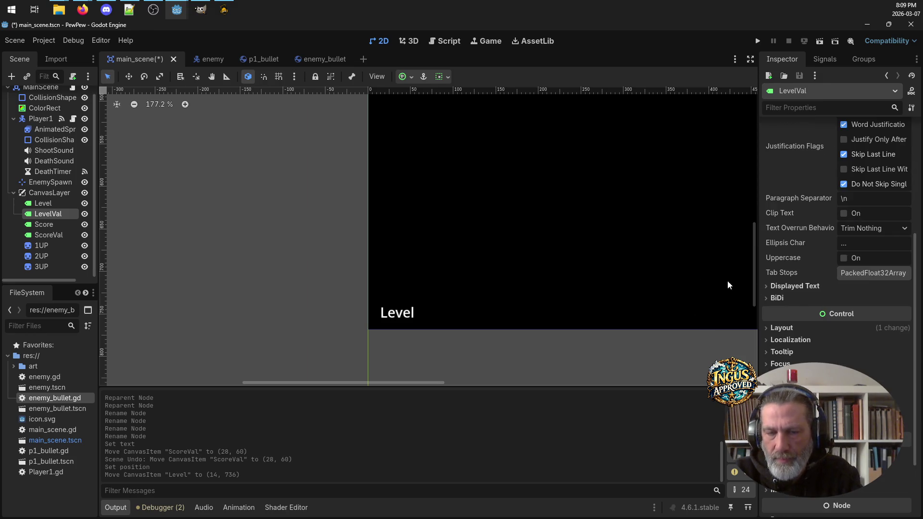
{"action": "scroll", "coordinate": [426, 200], "scroll_direction": "up", "scroll_amount": 1}
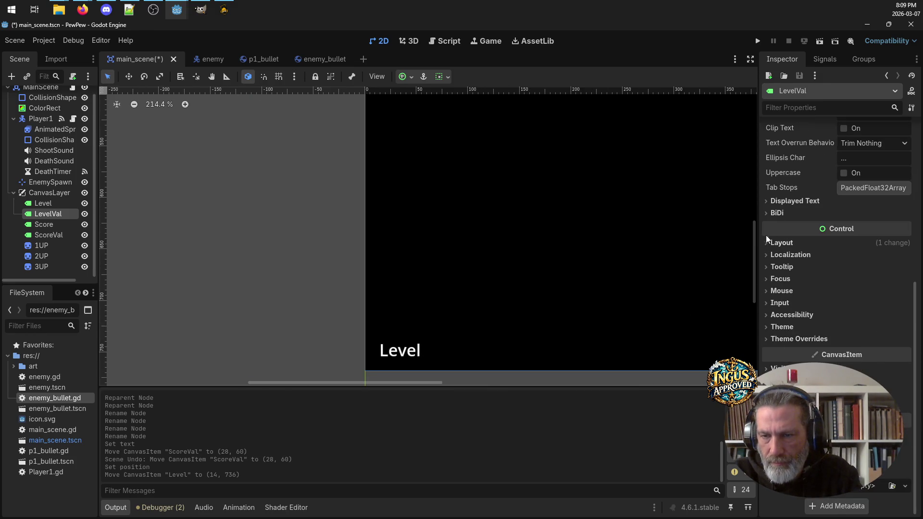
{"action": "left_click", "coordinate": [774, 243]}
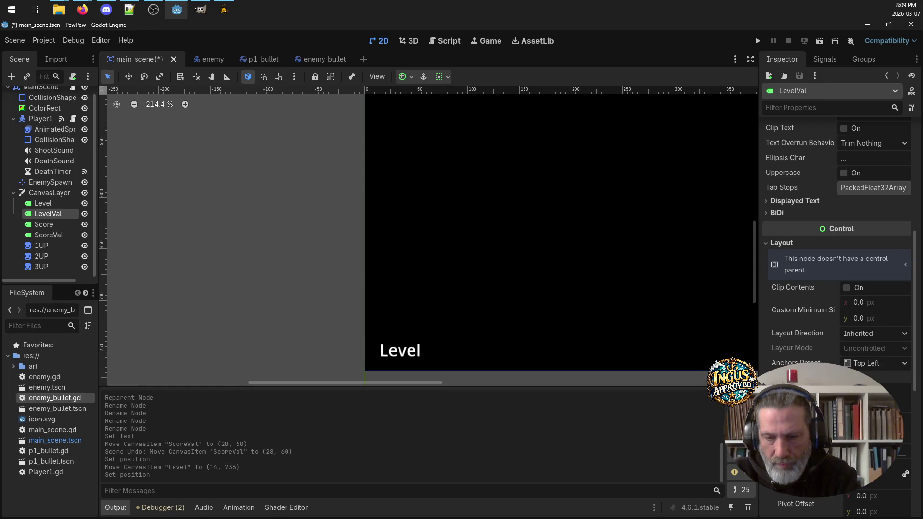
{"action": "key", "text": "Return"}
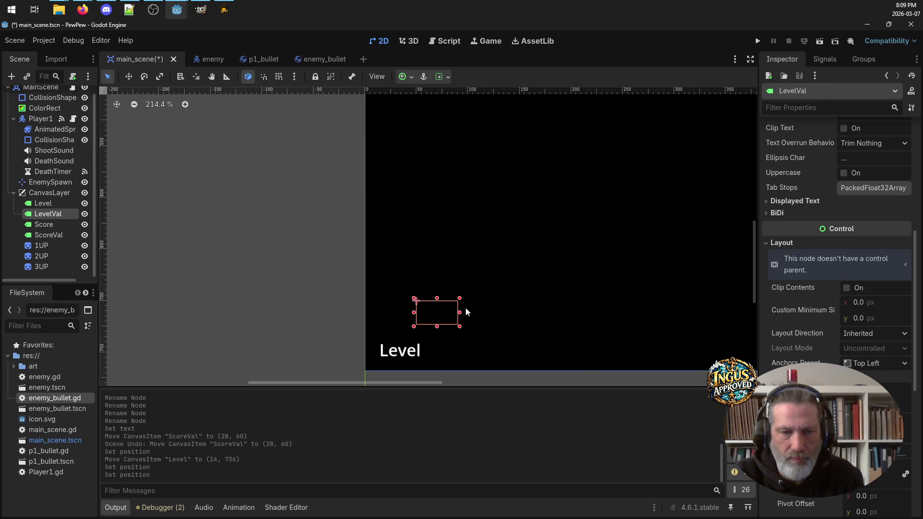
{"action": "mouse_move", "coordinate": [432, 313]}
{"action": "left_mouse_down"}
{"action": "mouse_move", "coordinate": [463, 323]}
{"action": "mouse_move", "coordinate": [449, 350]}
{"action": "left_mouse_up"}
{"action": "left_click", "coordinate": [398, 353]}
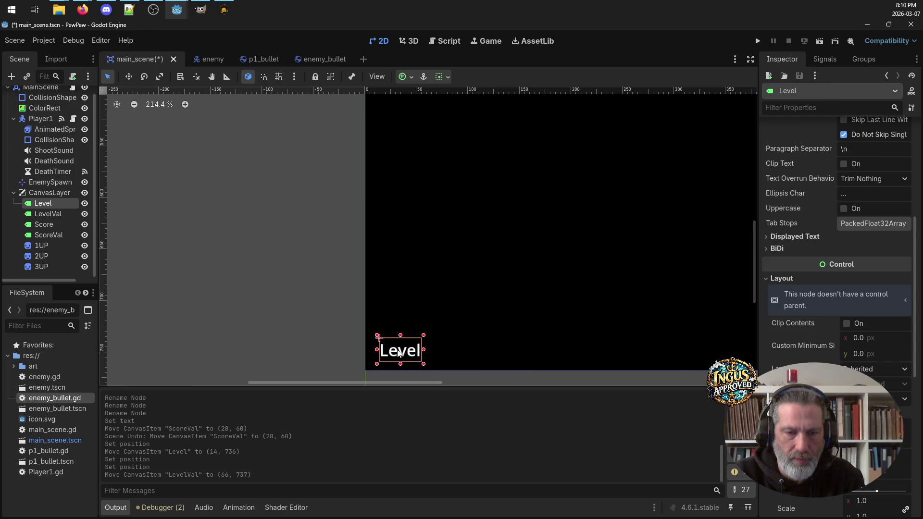
{"action": "left_click", "coordinate": [451, 345]}
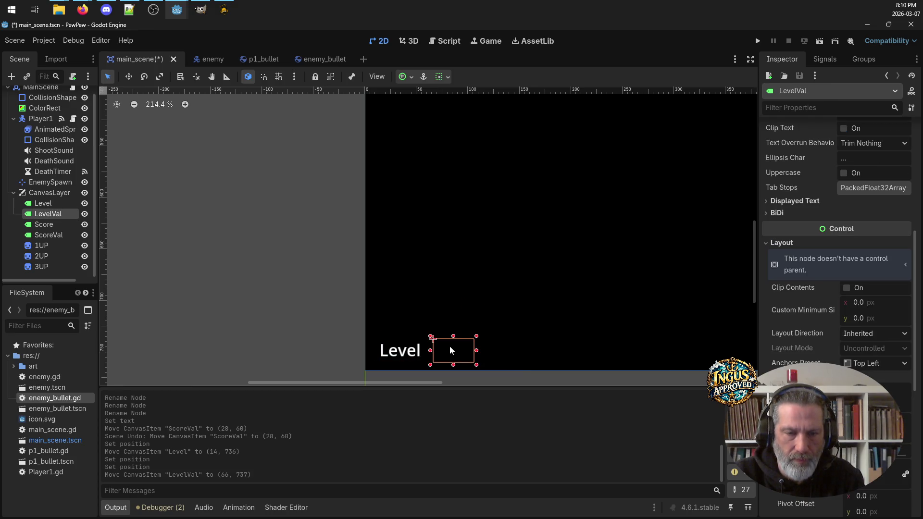
{"action": "left_click", "coordinate": [405, 350]}
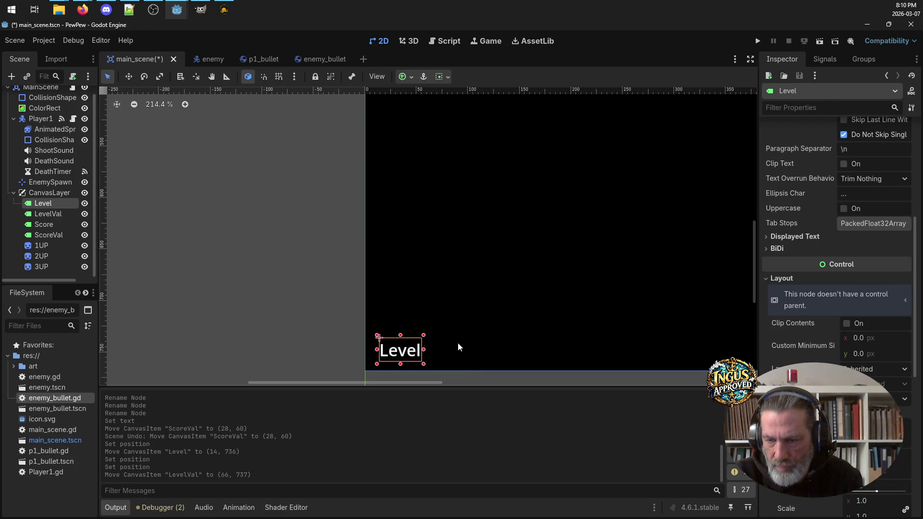
{"action": "left_click", "coordinate": [453, 346]}
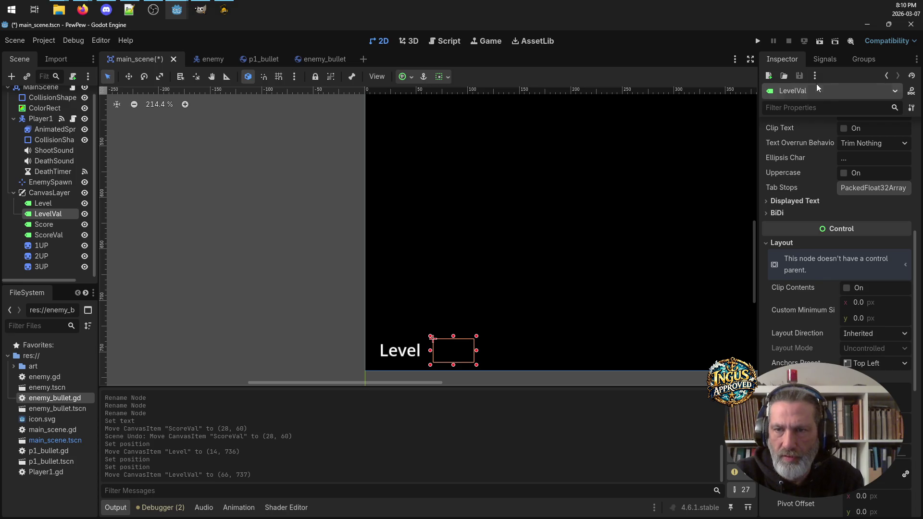
Step: Set LevelVal's text to 1 and nudge it into line with Level at (74, 736)
{"action": "left_click", "coordinate": [855, 170]}
{"action": "type", "text": "1"}
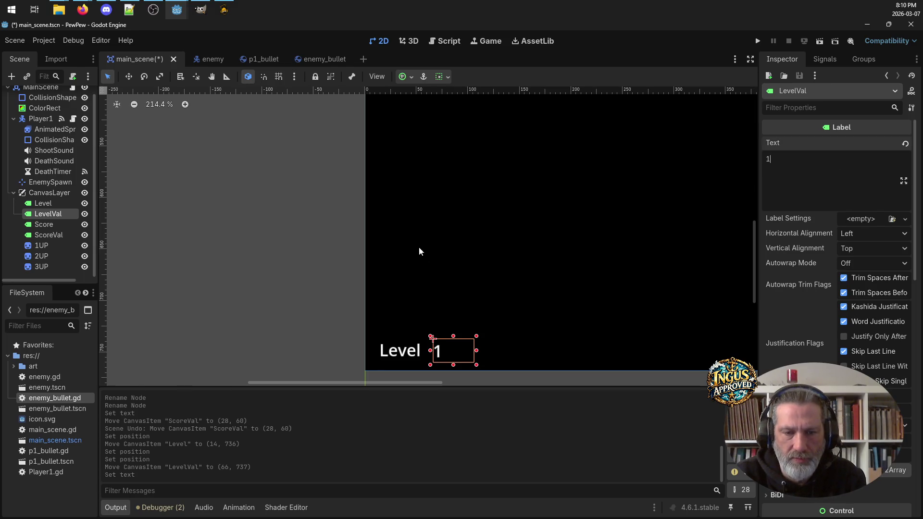
{"action": "left_click", "coordinate": [324, 304]}
{"action": "left_click", "coordinate": [440, 353]}
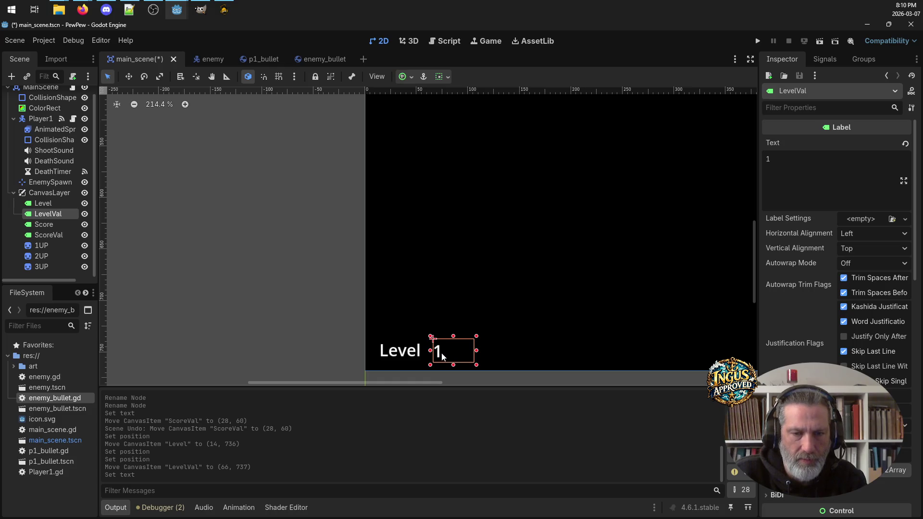
{"action": "left_click_drag", "start_coordinate": [442, 352], "coordinate": [450, 352]}
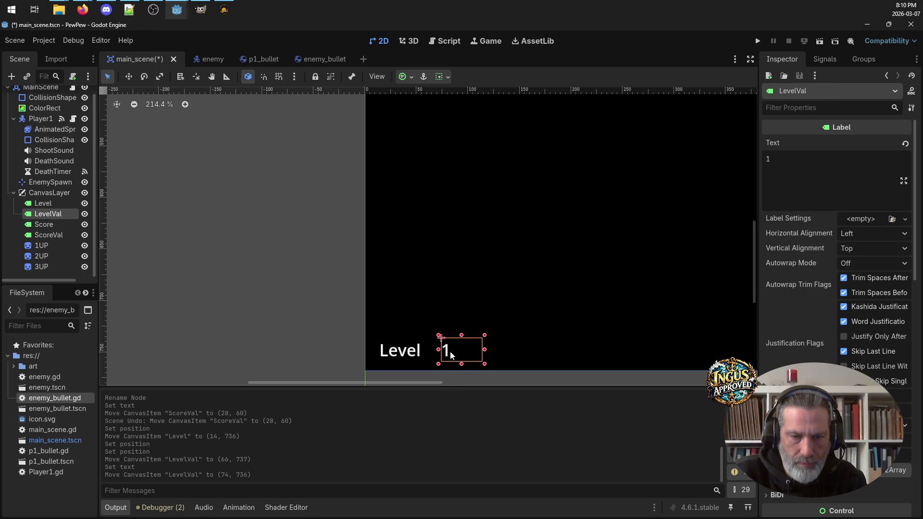
{"action": "scroll", "coordinate": [387, 180], "scroll_direction": "left", "scroll_amount": 3}
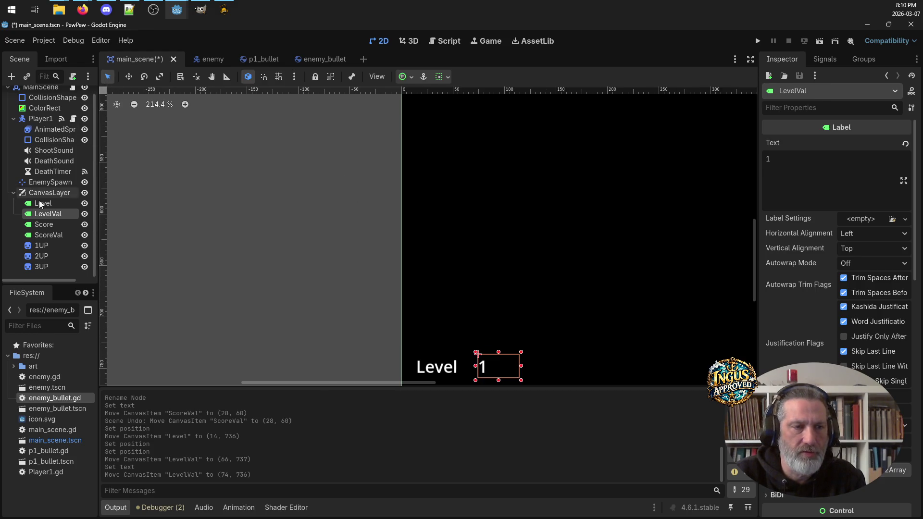
Step: Type 'Score' as the Score label's text and drag it to (126, 736) after 'Level 1'
{"action": "left_click", "coordinate": [43, 224]}
{"action": "left_click", "coordinate": [862, 172]}
{"action": "type", "text": "Score"}
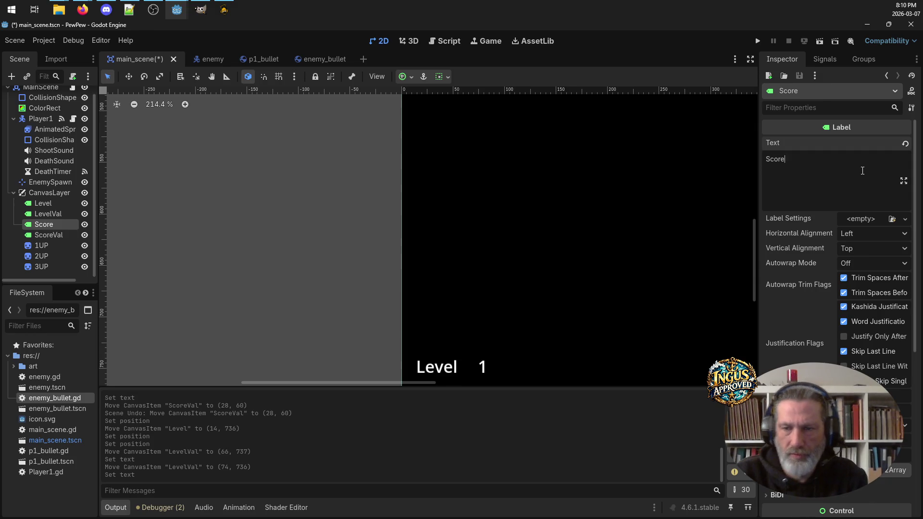
{"action": "scroll", "coordinate": [822, 355], "scroll_direction": "down", "scroll_amount": 5}
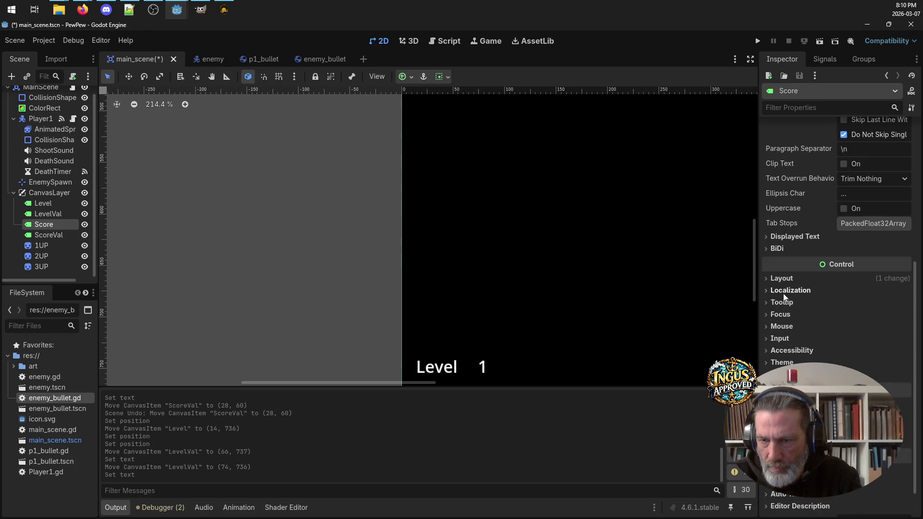
{"action": "left_click", "coordinate": [767, 279]}
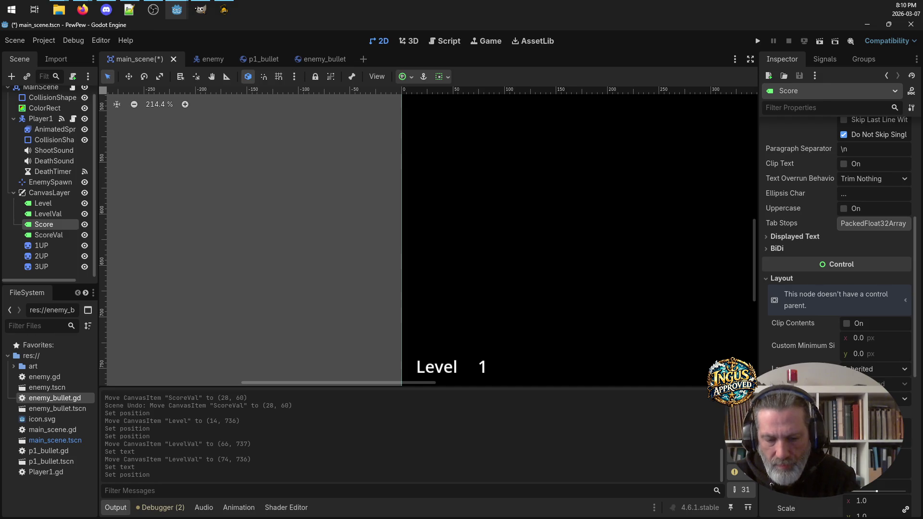
{"action": "mouse_move", "coordinate": [537, 333]}
{"action": "left_mouse_down"}
{"action": "mouse_move", "coordinate": [553, 354]}
{"action": "mouse_move", "coordinate": [542, 374]}
{"action": "mouse_move", "coordinate": [563, 373]}
{"action": "left_mouse_up"}
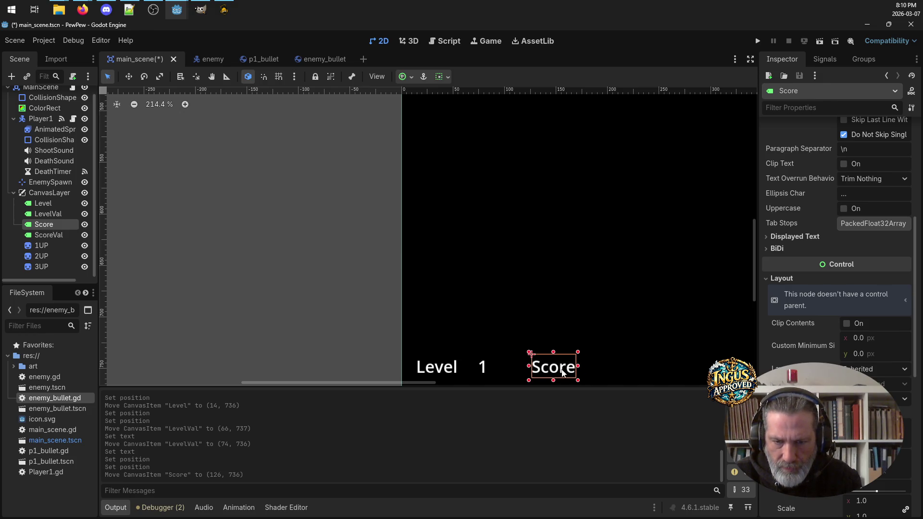
{"action": "left_click", "coordinate": [247, 176]}
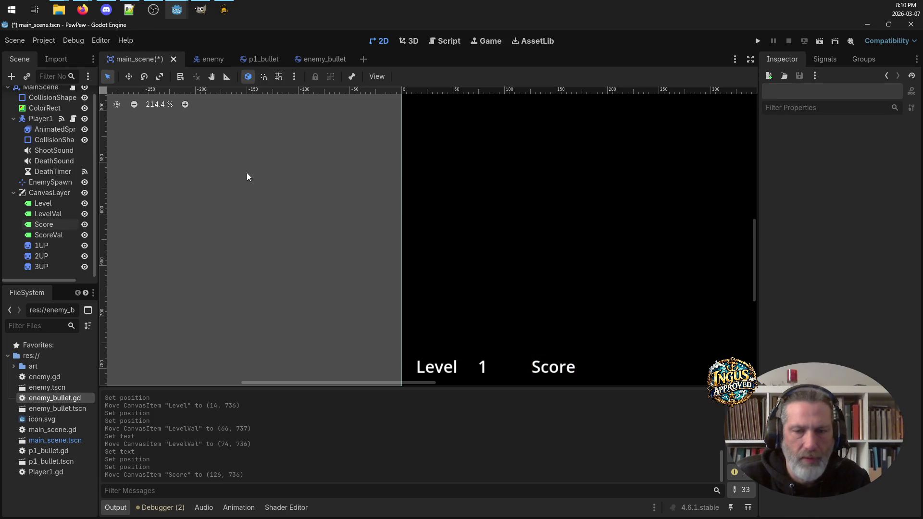
Step: Select the ScoreVal label and set its text to 0000
{"action": "left_click", "coordinate": [50, 235]}
{"action": "left_click", "coordinate": [51, 235]}
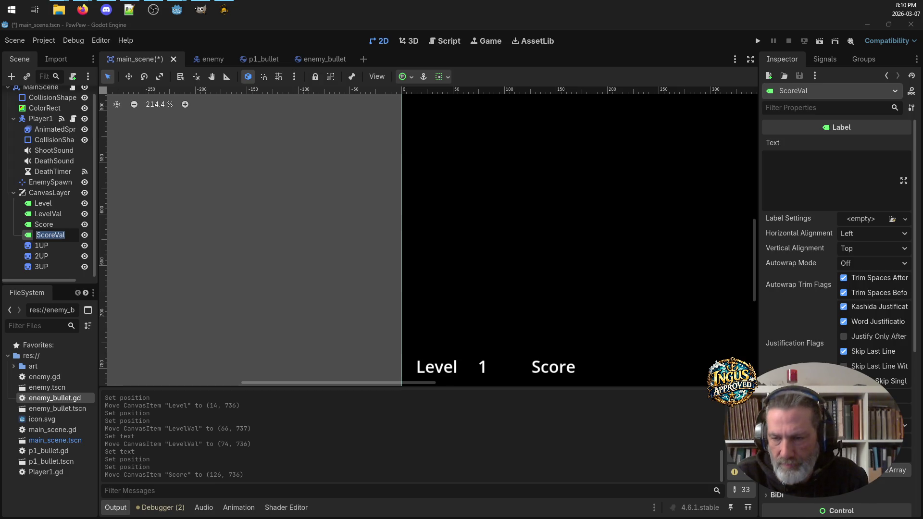
{"action": "scroll", "coordinate": [875, 380], "scroll_direction": "down", "scroll_amount": 10}
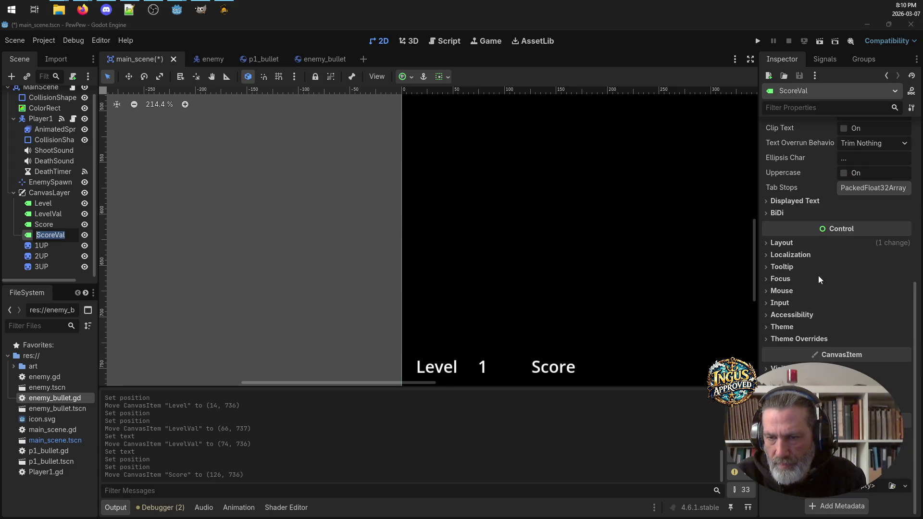
{"action": "scroll", "coordinate": [820, 269], "scroll_direction": "up", "scroll_amount": 10}
{"action": "left_click", "coordinate": [892, 184]}
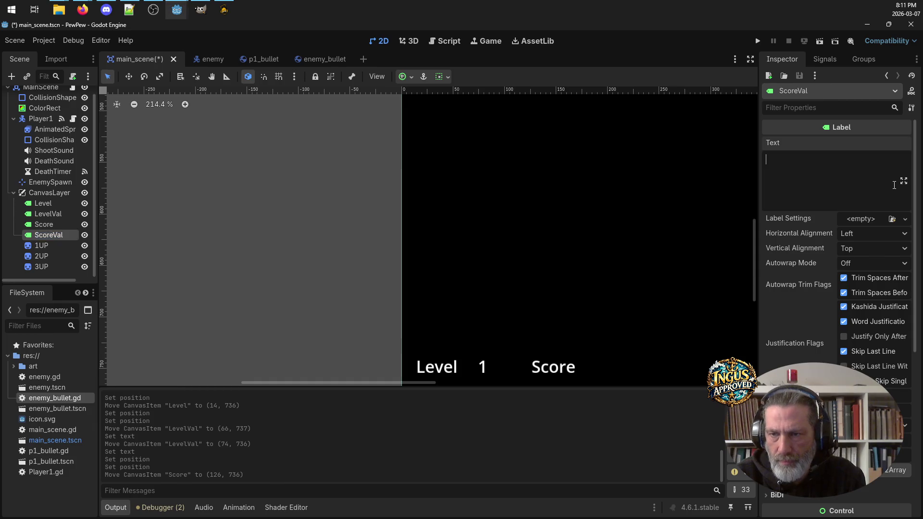
{"action": "type", "text": "0000"}
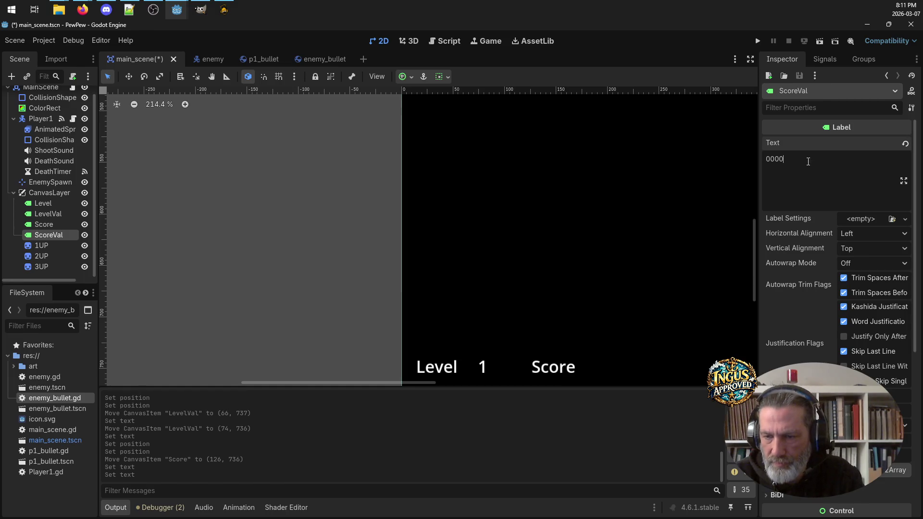
Step: Set ScoreVal's position to 200, 700, then drag it right beside Score
{"action": "scroll", "coordinate": [863, 287], "scroll_direction": "down", "scroll_amount": 5}
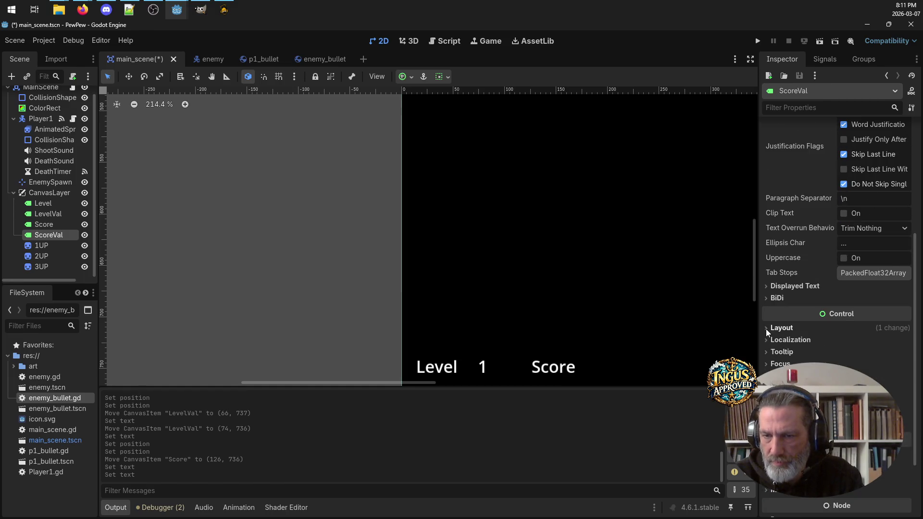
{"action": "left_click", "coordinate": [767, 329]}
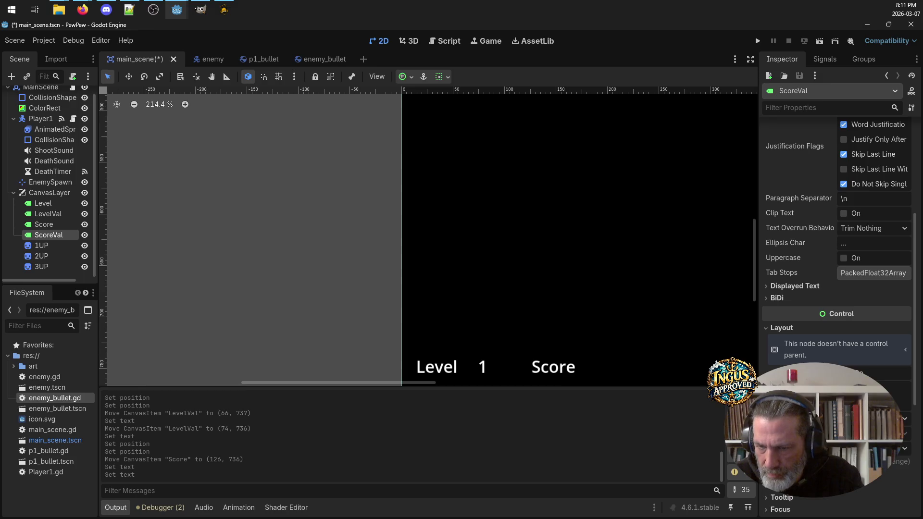
{"action": "scroll", "coordinate": [836, 240], "scroll_direction": "down", "scroll_amount": 5}
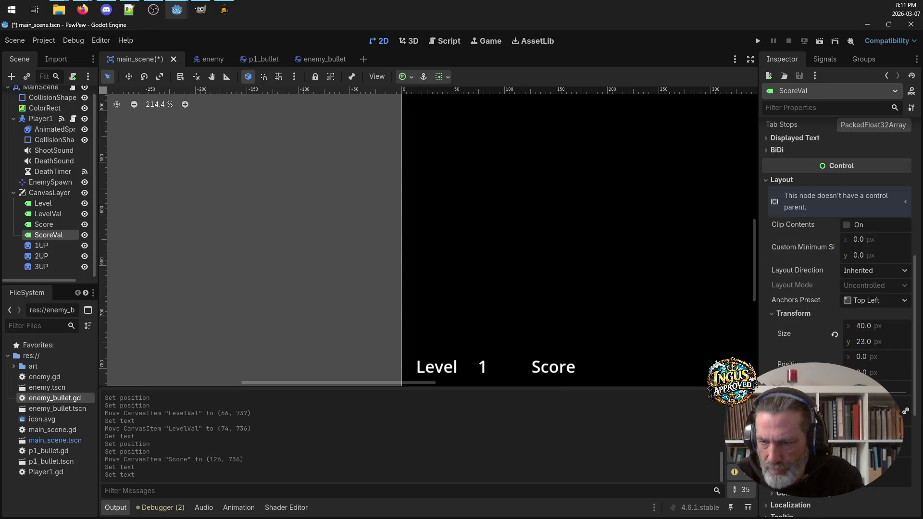
{"action": "left_click", "coordinate": [859, 354]}
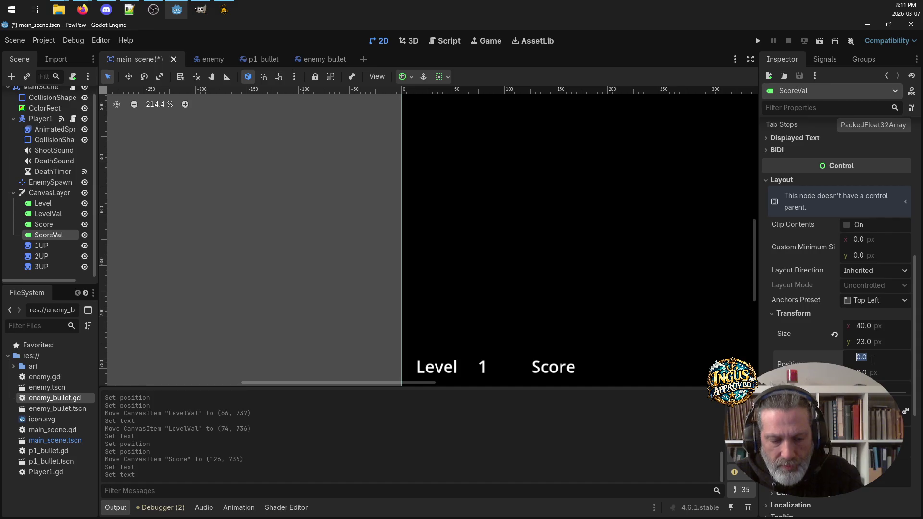
{"action": "type", "text": "200"}
{"action": "key", "text": "Tab"}
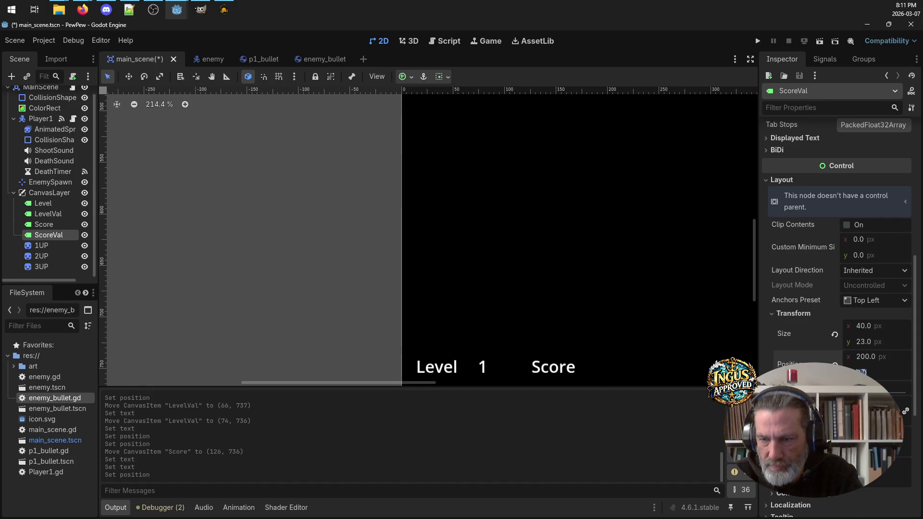
{"action": "type", "text": "700"}
{"action": "key", "text": "Return"}
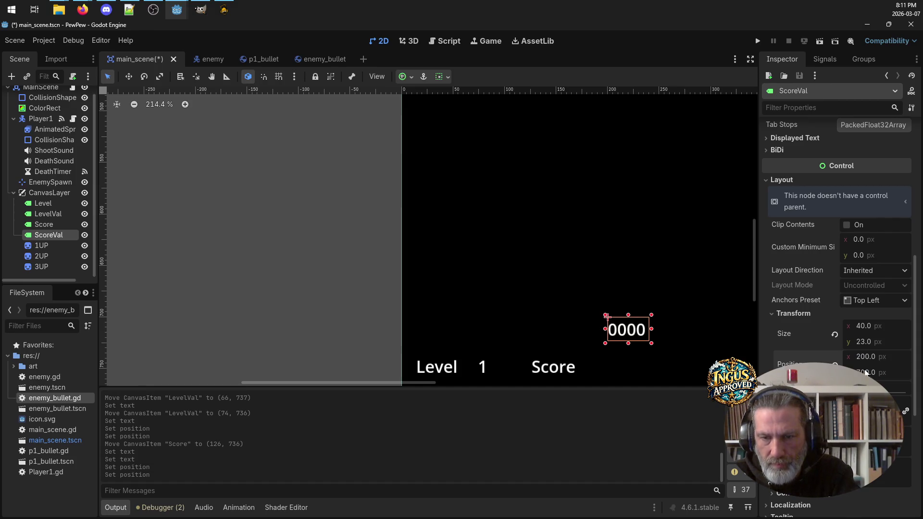
{"action": "left_click_drag", "start_coordinate": [630, 332], "coordinate": [620, 369]}
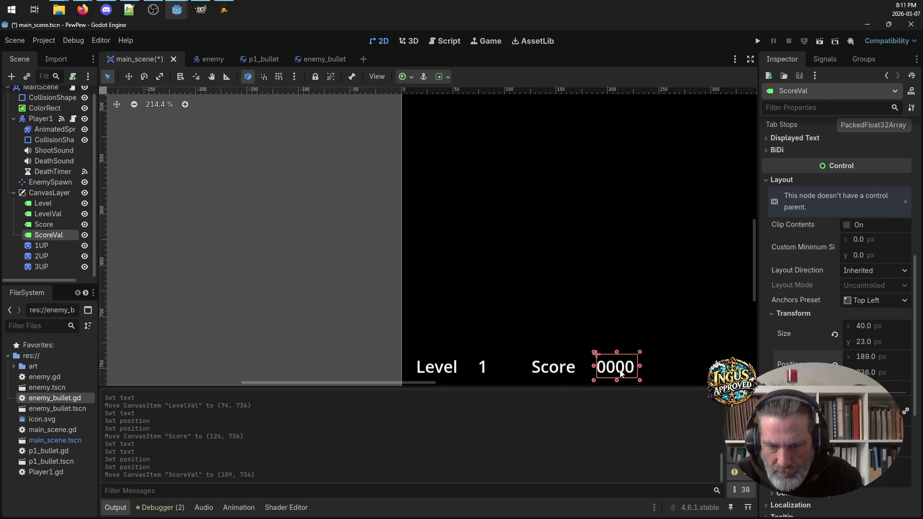
{"action": "scroll", "coordinate": [273, 211], "scroll_direction": "down", "scroll_amount": 3}
{"action": "scroll", "coordinate": [274, 215], "scroll_direction": "down", "scroll_amount": 2}
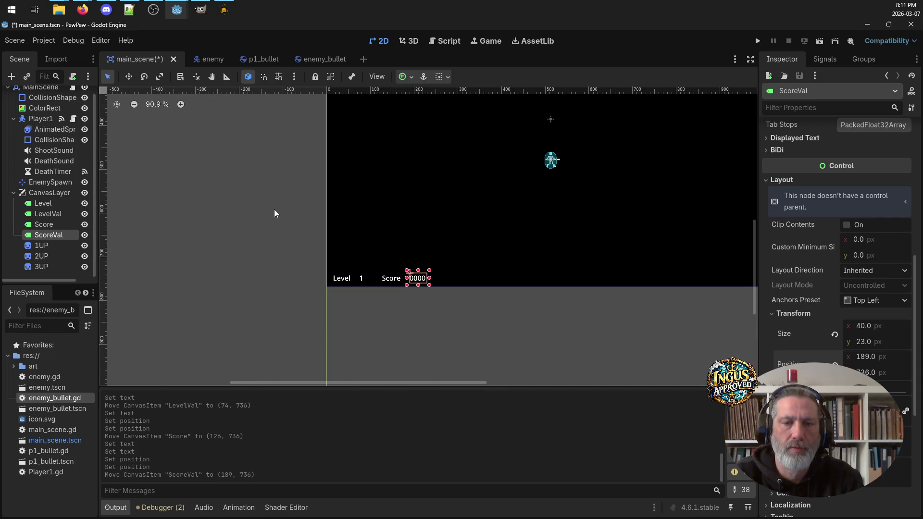
{"action": "scroll", "coordinate": [591, 270], "scroll_direction": "down", "scroll_amount": 2}
{"action": "scroll", "coordinate": [667, 230], "scroll_direction": "up", "scroll_amount": 1}
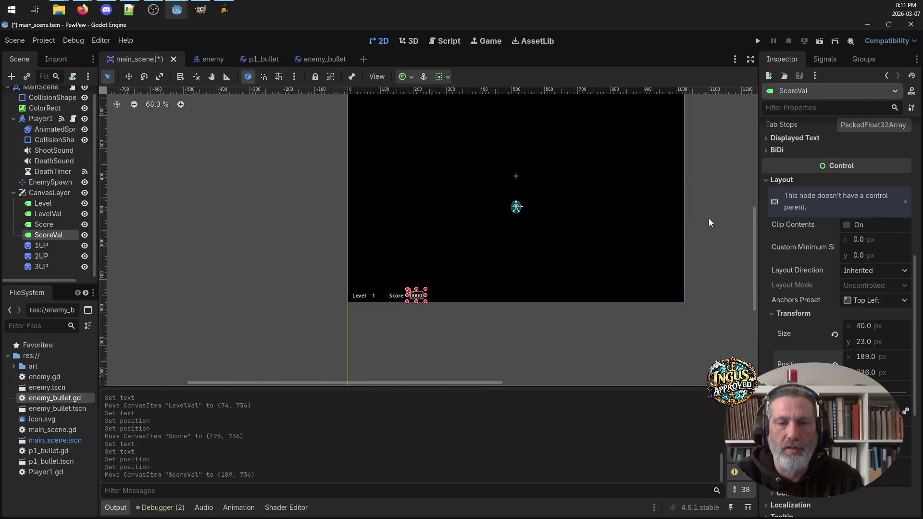
{"action": "left_click", "coordinate": [425, 343]}
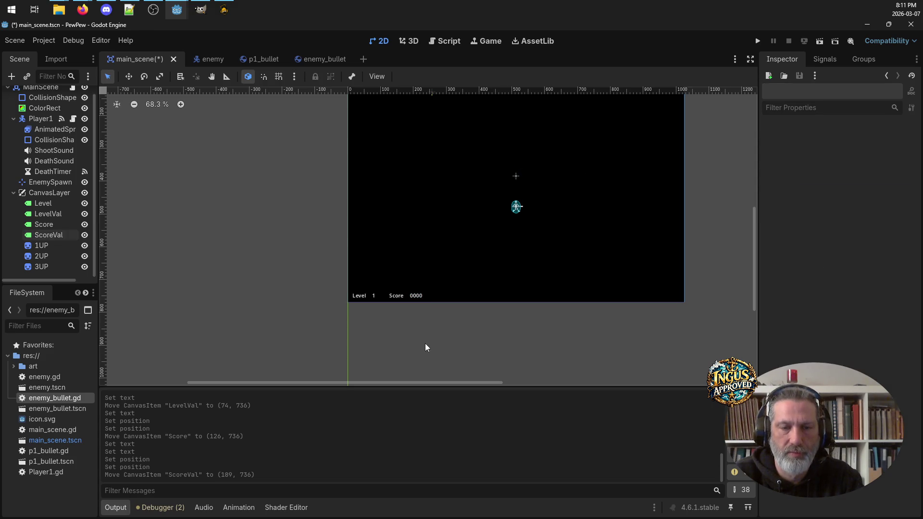
{"action": "scroll", "coordinate": [304, 152], "scroll_direction": "down", "scroll_amount": 2}
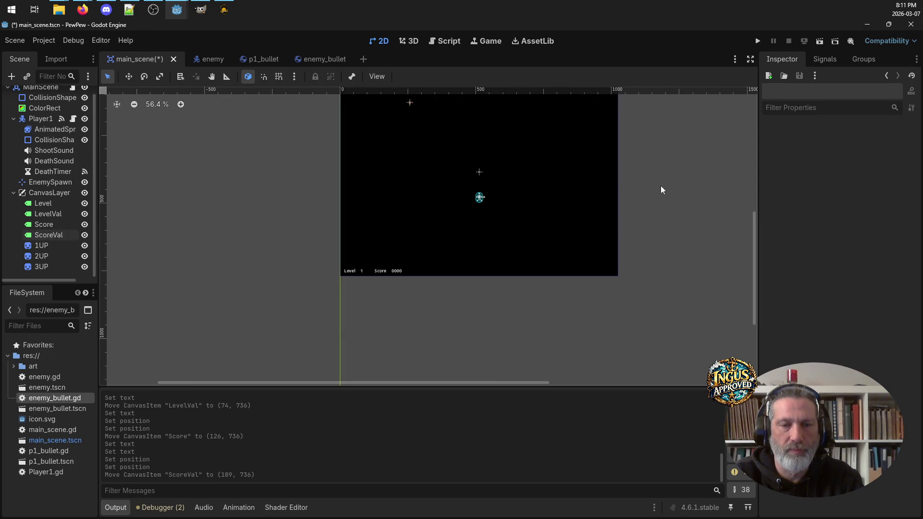
{"action": "scroll", "coordinate": [668, 176], "scroll_direction": "up", "scroll_amount": 1}
{"action": "mouse_move", "coordinate": [754, 270]}
{"action": "left_mouse_down"}
{"action": "mouse_move", "coordinate": [755, 232]}
{"action": "mouse_move", "coordinate": [753, 244]}
{"action": "left_mouse_up"}
{"action": "scroll", "coordinate": [223, 301], "scroll_direction": "up", "scroll_amount": 3}
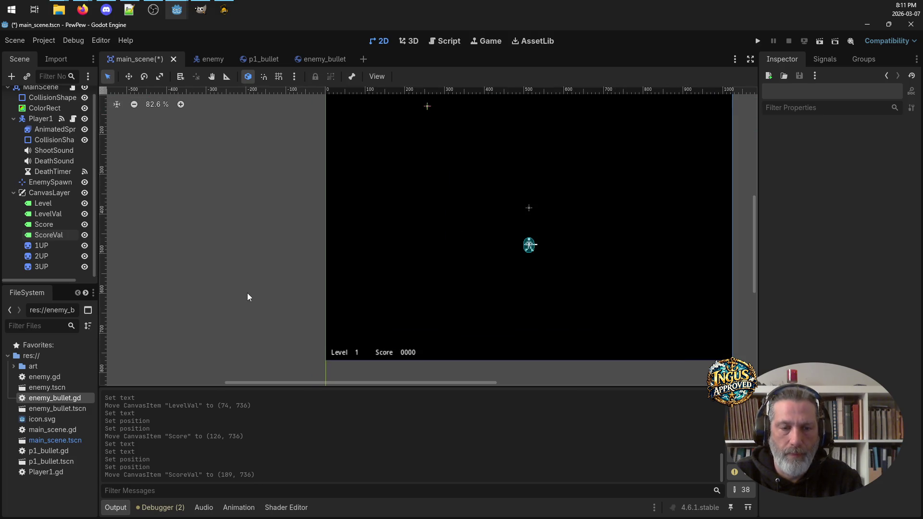
{"action": "scroll", "coordinate": [268, 307], "scroll_direction": "up", "scroll_amount": 3}
{"action": "scroll", "coordinate": [268, 307], "scroll_direction": "down", "scroll_amount": 4}
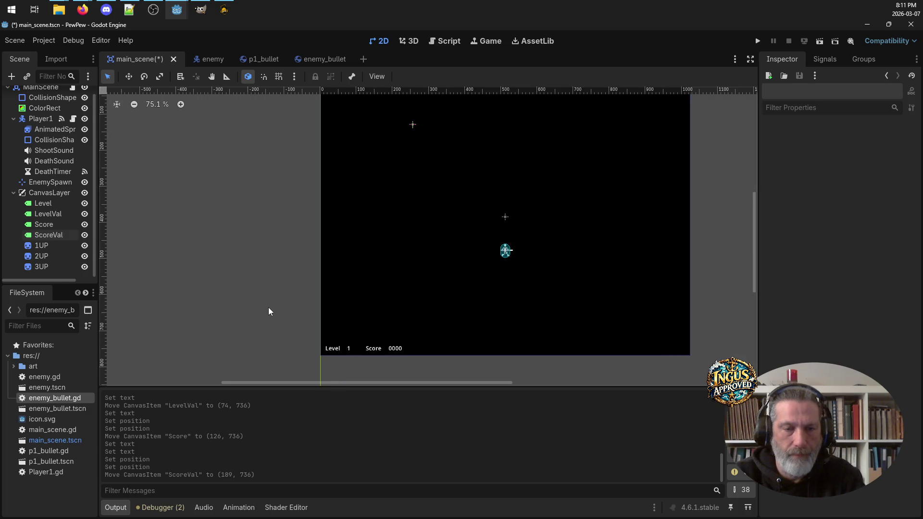
{"action": "scroll", "coordinate": [269, 303], "scroll_direction": "up", "scroll_amount": 5}
{"action": "scroll", "coordinate": [279, 311], "scroll_direction": "up", "scroll_amount": 2}
{"action": "scroll", "coordinate": [477, 298], "scroll_direction": "down", "scroll_amount": 3}
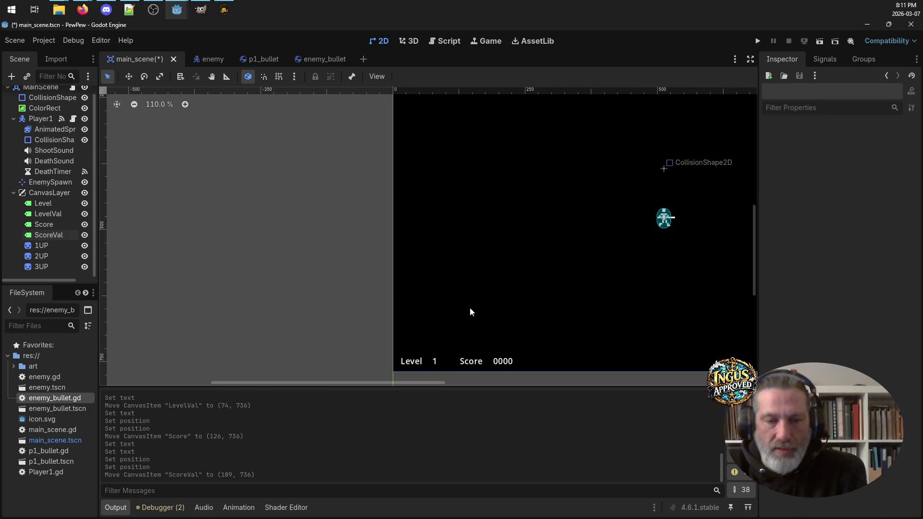
{"action": "left_click", "coordinate": [411, 365]}
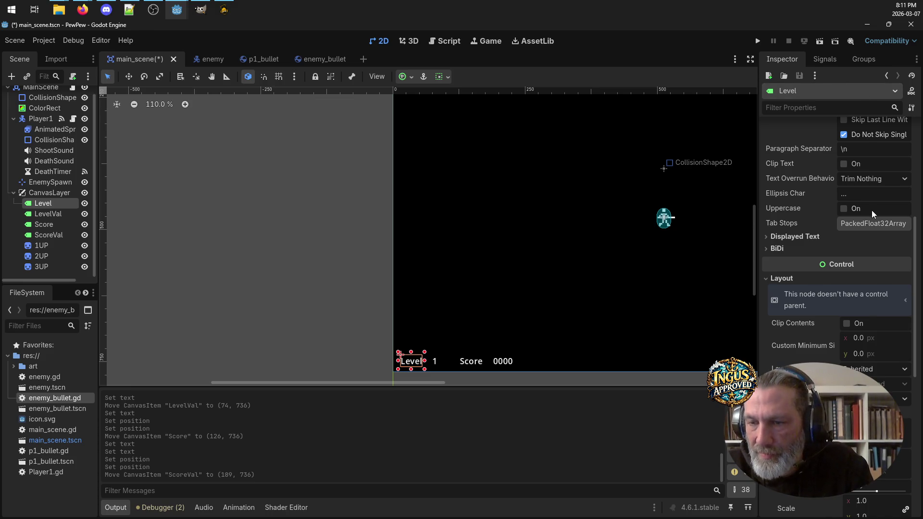
{"action": "scroll", "coordinate": [900, 192], "scroll_direction": "up", "scroll_amount": 4}
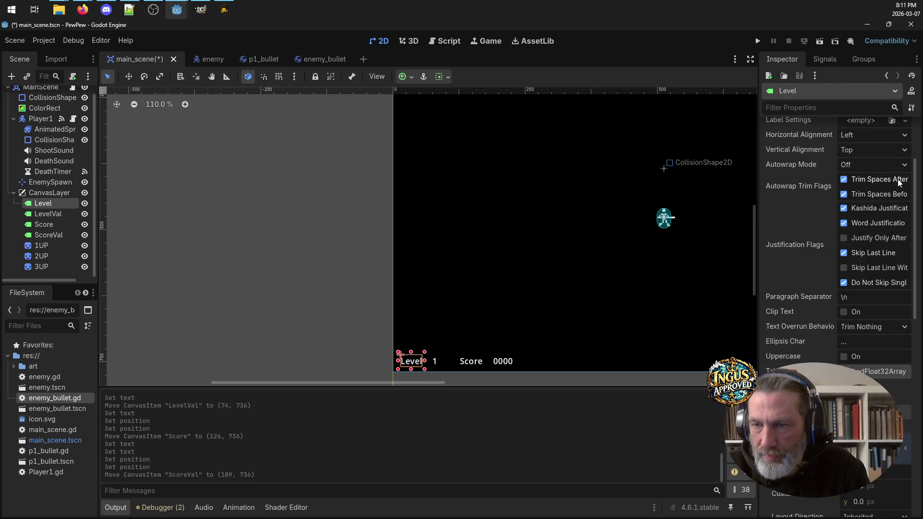
{"action": "scroll", "coordinate": [896, 170], "scroll_direction": "up", "scroll_amount": 2}
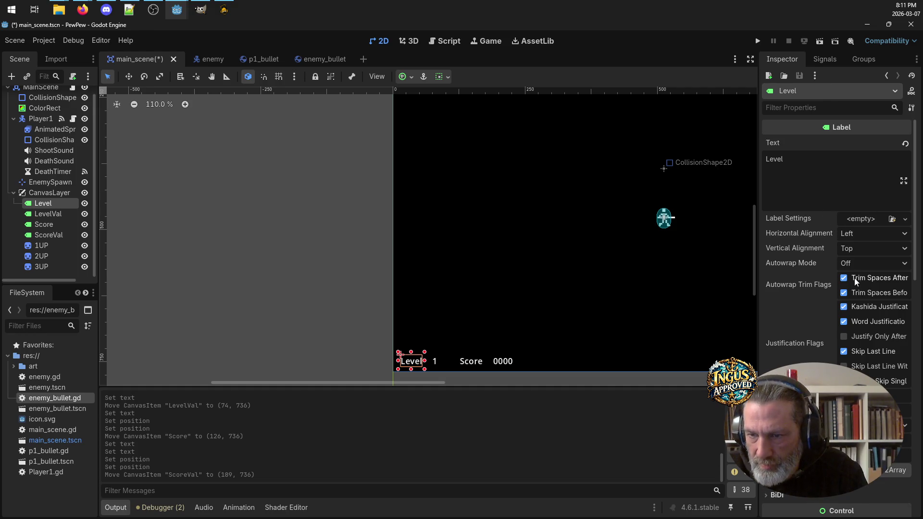
{"action": "scroll", "coordinate": [856, 359], "scroll_direction": "down", "scroll_amount": 3}
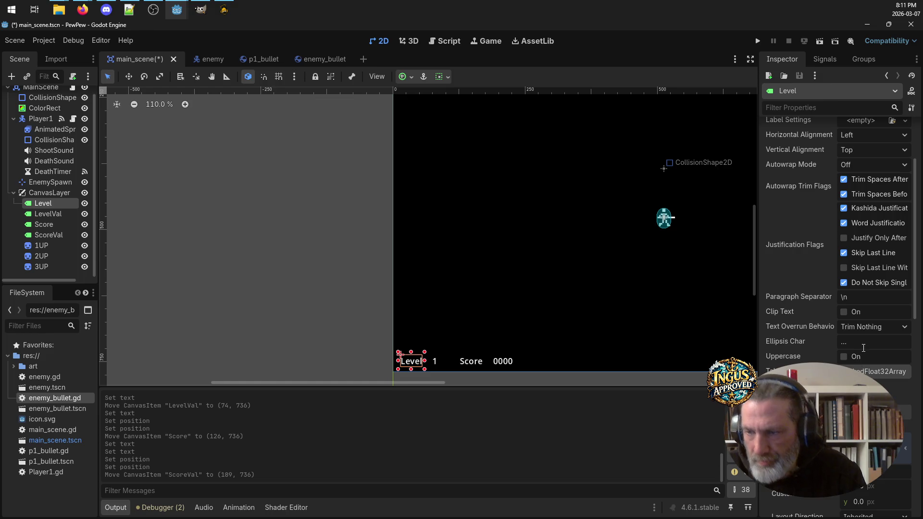
{"action": "scroll", "coordinate": [865, 345], "scroll_direction": "down", "scroll_amount": 3}
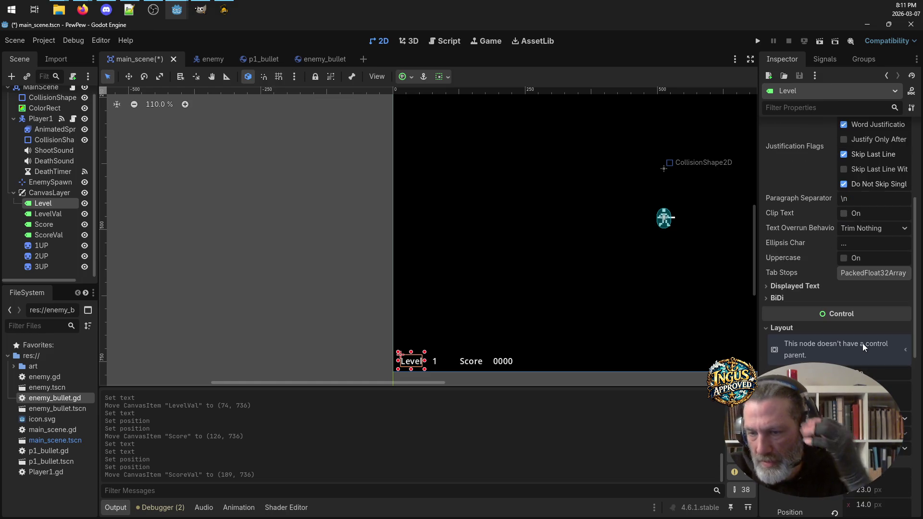
{"action": "scroll", "coordinate": [860, 344], "scroll_direction": "down", "scroll_amount": 2}
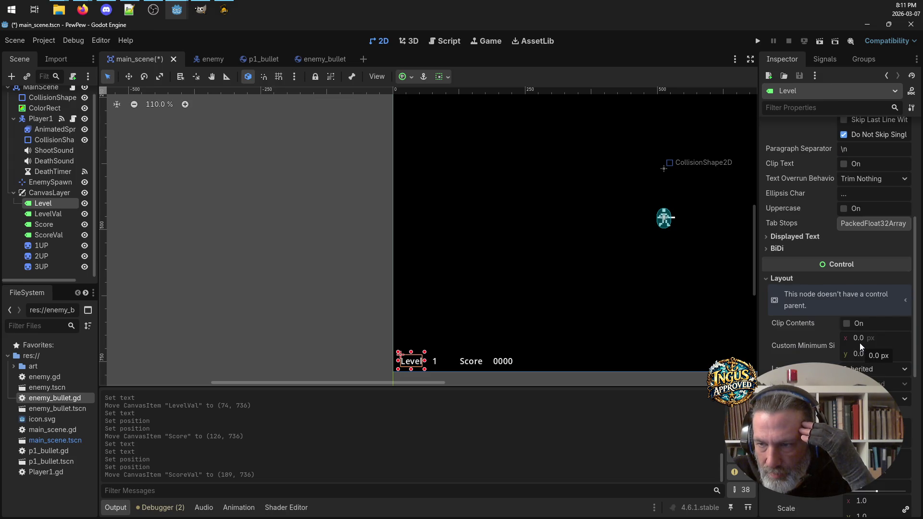
{"action": "scroll", "coordinate": [859, 345], "scroll_direction": "down", "scroll_amount": 2}
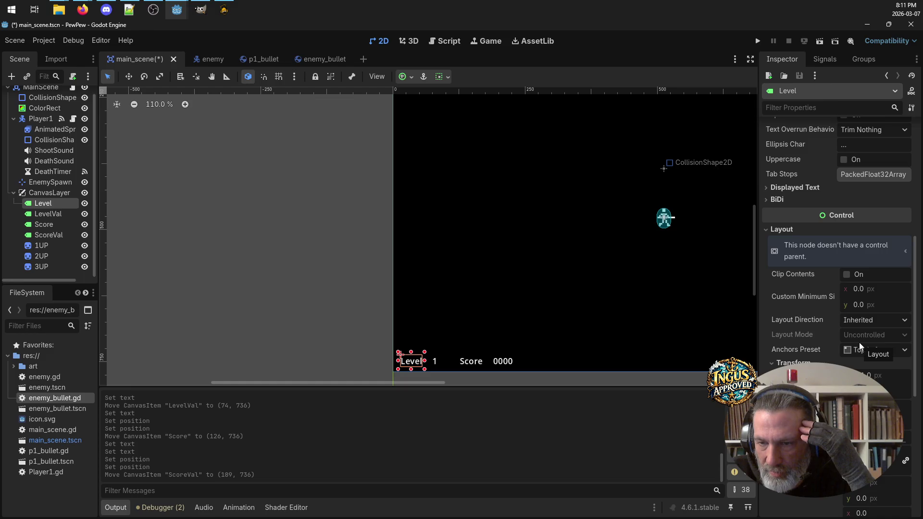
{"action": "scroll", "coordinate": [859, 343], "scroll_direction": "down", "scroll_amount": 4}
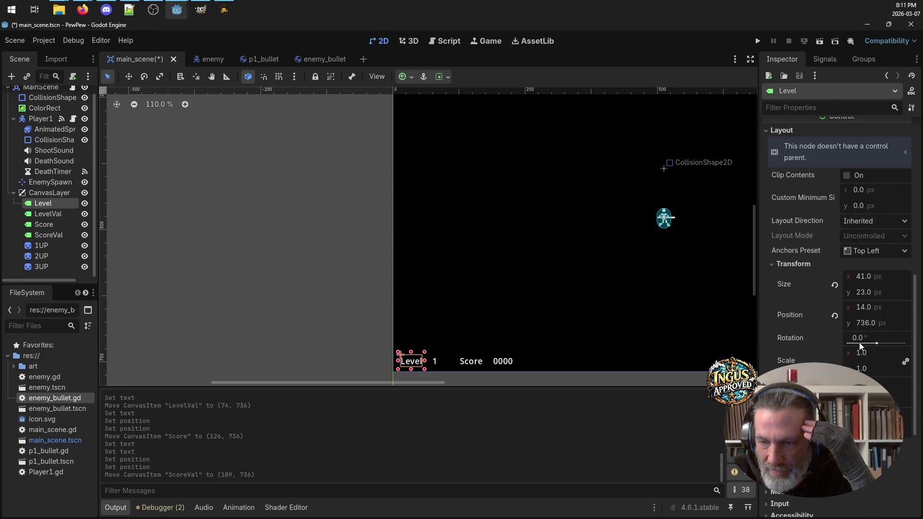
{"action": "scroll", "coordinate": [859, 342], "scroll_direction": "down", "scroll_amount": 2}
{"action": "scroll", "coordinate": [858, 347], "scroll_direction": "down", "scroll_amount": 2}
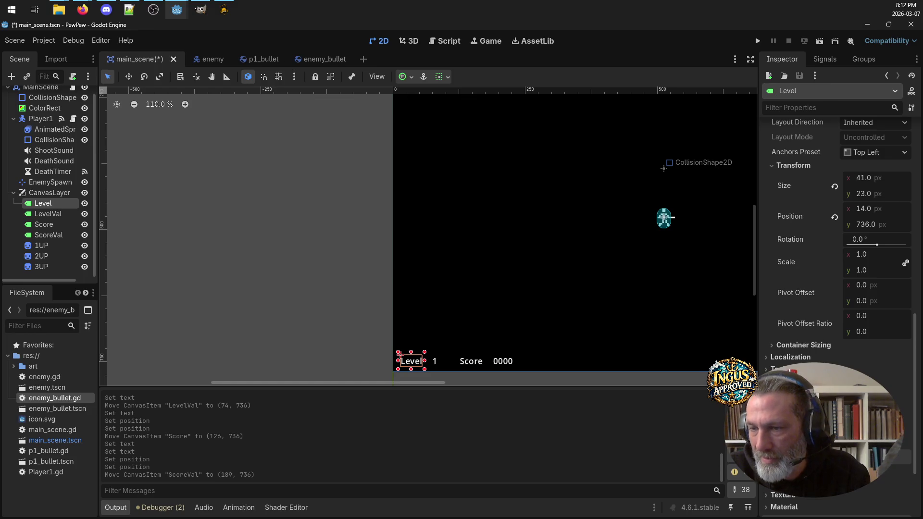
{"action": "key", "text": "alt+Tab"}
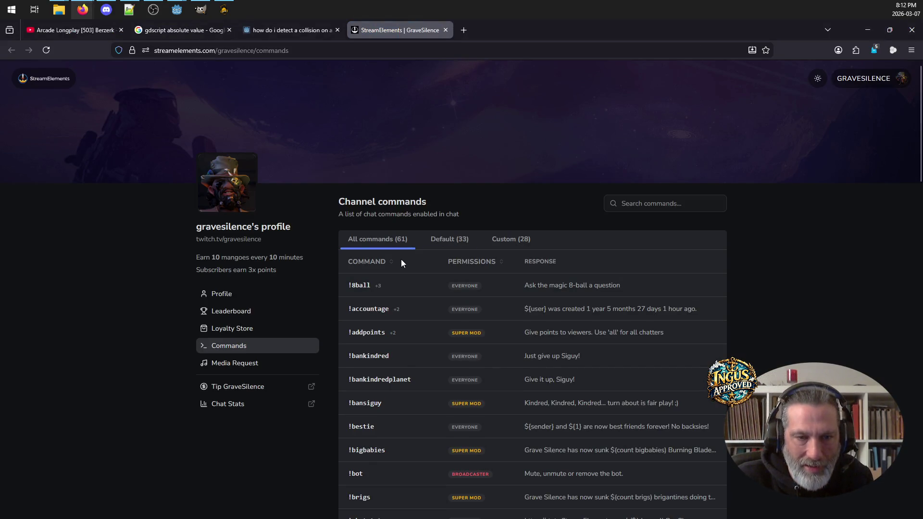
Step: Scroll the StreamElements commands list, close its tab, and minimize Firefox
{"action": "scroll", "coordinate": [404, 260], "scroll_direction": "down", "scroll_amount": 3}
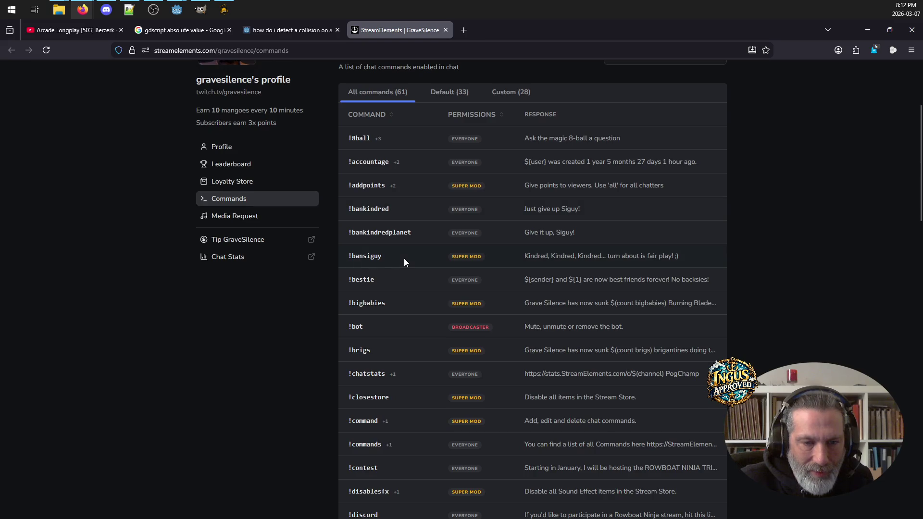
{"action": "scroll", "coordinate": [404, 262], "scroll_direction": "down", "scroll_amount": 3}
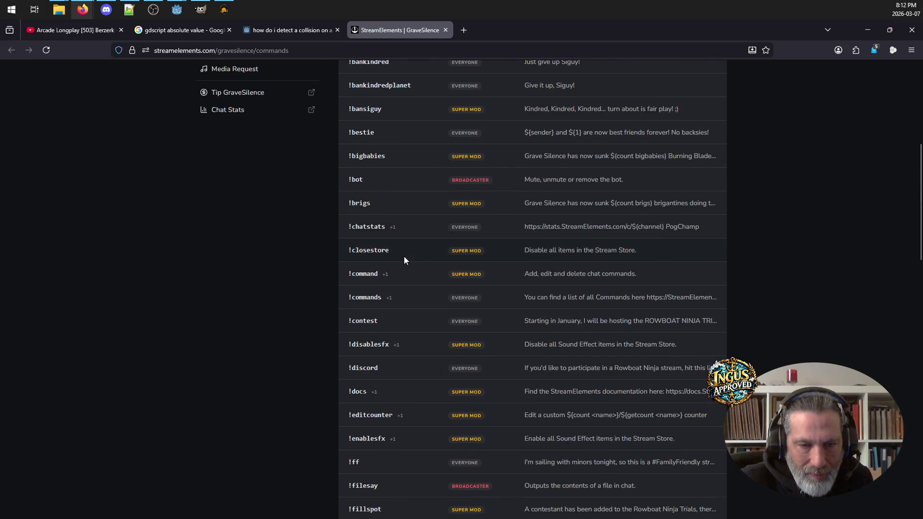
{"action": "scroll", "coordinate": [404, 255], "scroll_direction": "up", "scroll_amount": 5}
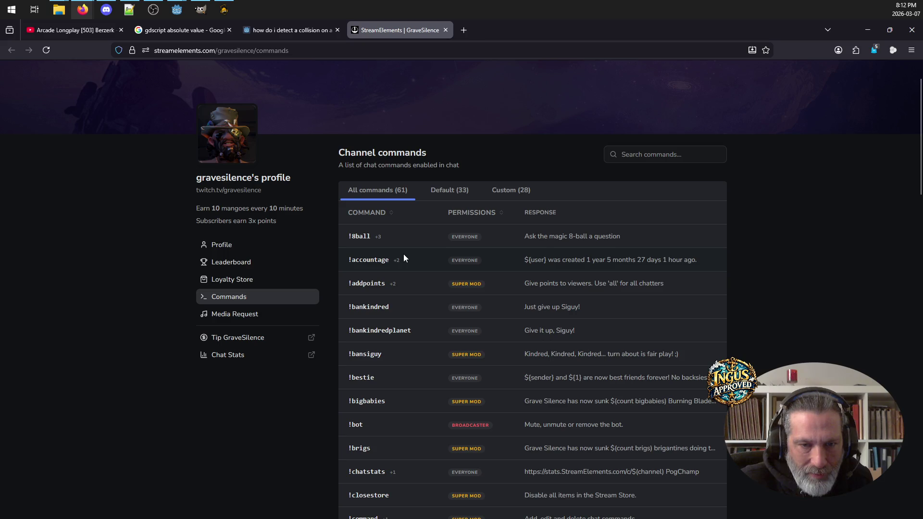
{"action": "scroll", "coordinate": [403, 254], "scroll_direction": "down", "scroll_amount": 7}
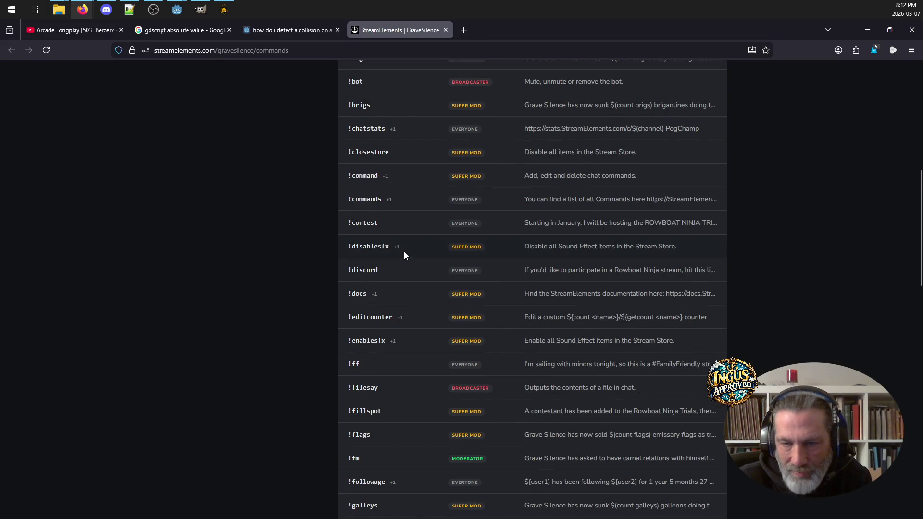
{"action": "scroll", "coordinate": [404, 256], "scroll_direction": "down", "scroll_amount": 14}
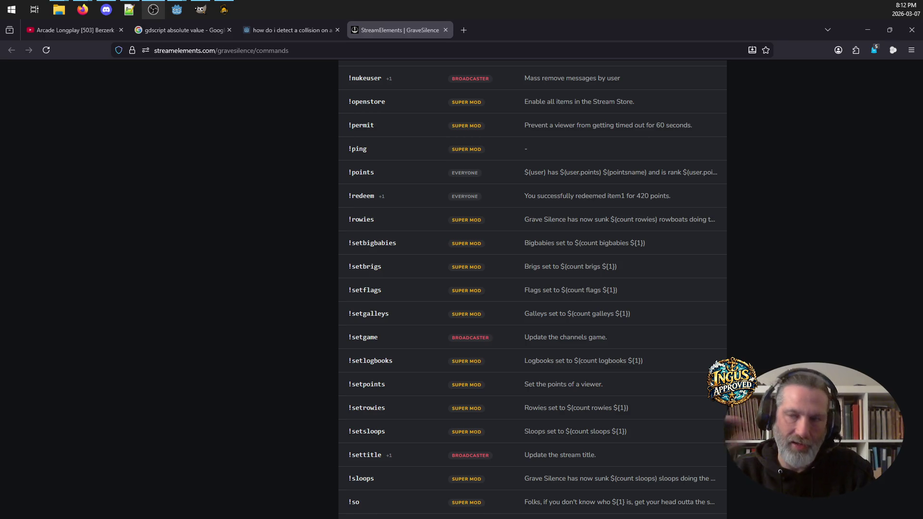
{"action": "left_click", "coordinate": [446, 30]}
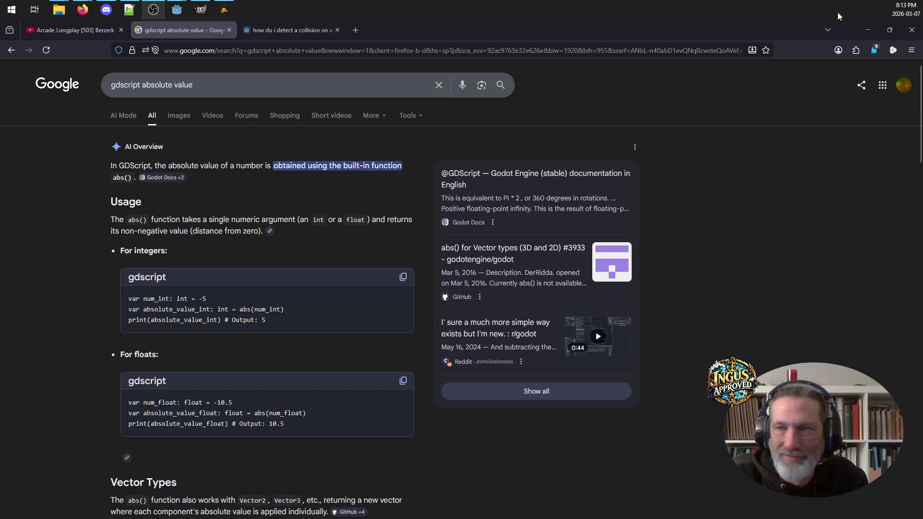
{"action": "left_click", "coordinate": [867, 29]}
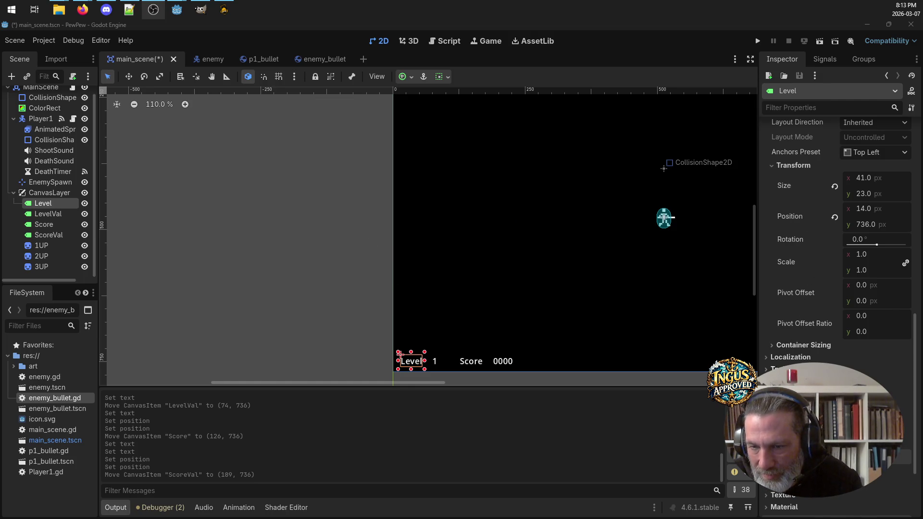
{"action": "scroll", "coordinate": [830, 344], "scroll_direction": "up", "scroll_amount": 4}
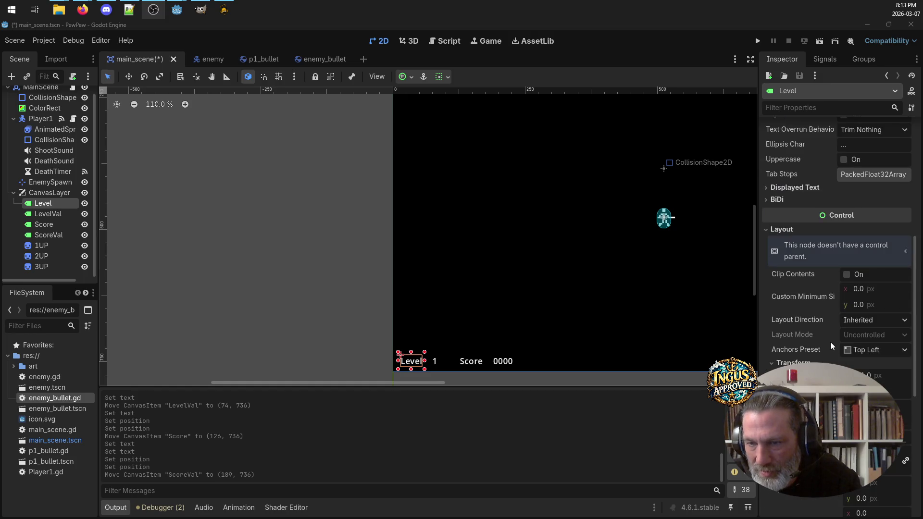
{"action": "left_click", "coordinate": [766, 229]}
{"action": "left_click", "coordinate": [768, 201]}
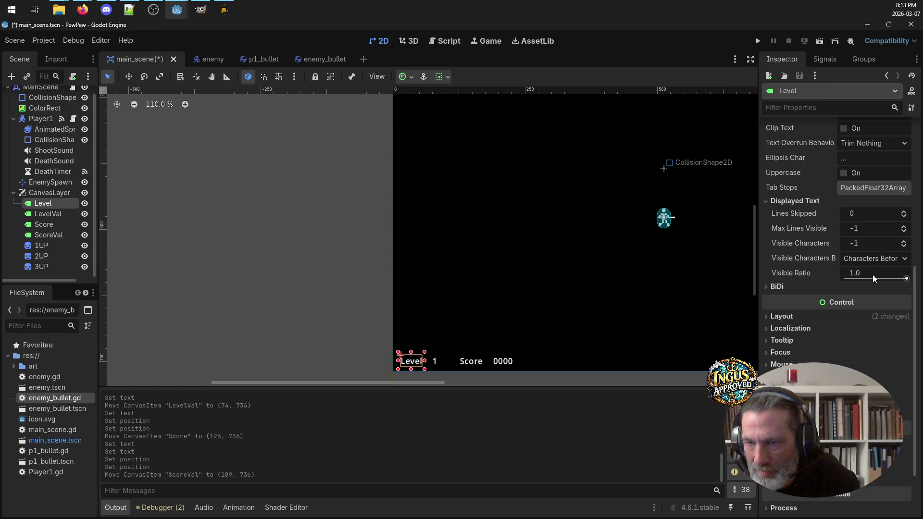
{"action": "left_click", "coordinate": [766, 201]}
{"action": "scroll", "coordinate": [869, 195], "scroll_direction": "up", "scroll_amount": 2}
{"action": "scroll", "coordinate": [870, 189], "scroll_direction": "up", "scroll_amount": 2}
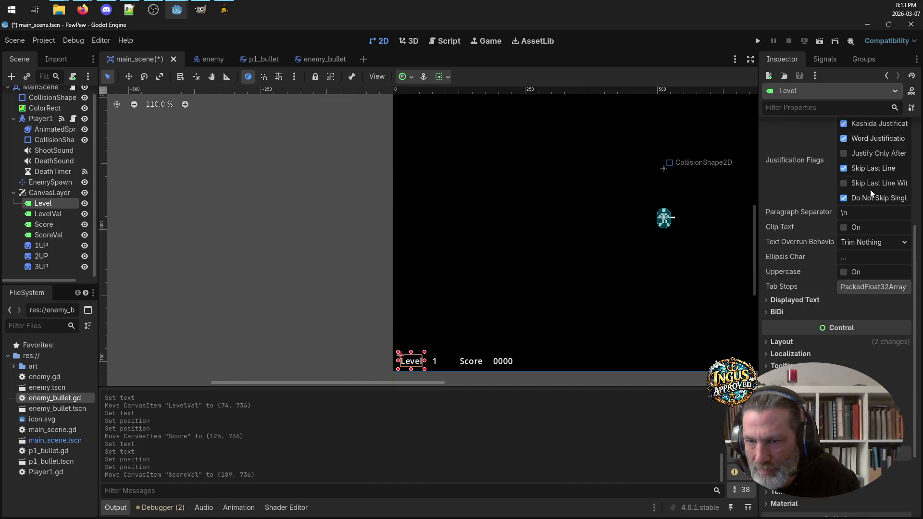
{"action": "scroll", "coordinate": [870, 189], "scroll_direction": "up", "scroll_amount": 3}
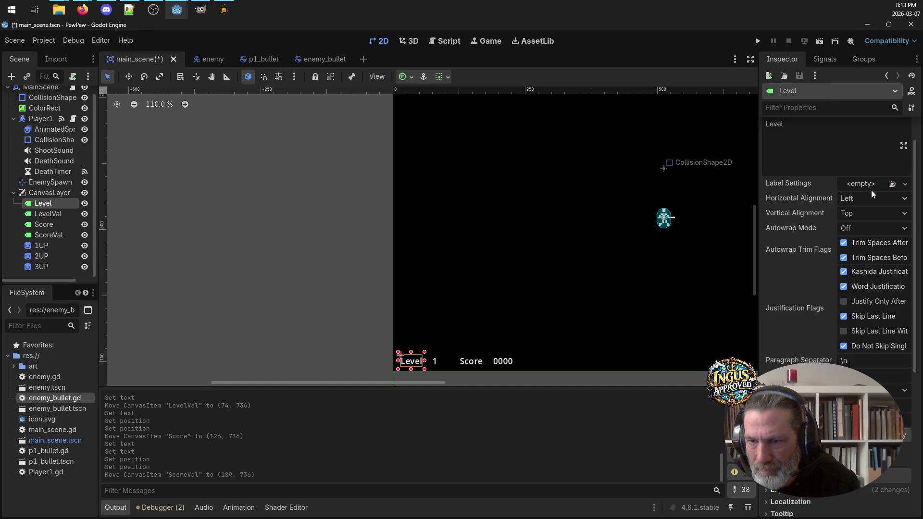
{"action": "scroll", "coordinate": [864, 222], "scroll_direction": "up", "scroll_amount": 1}
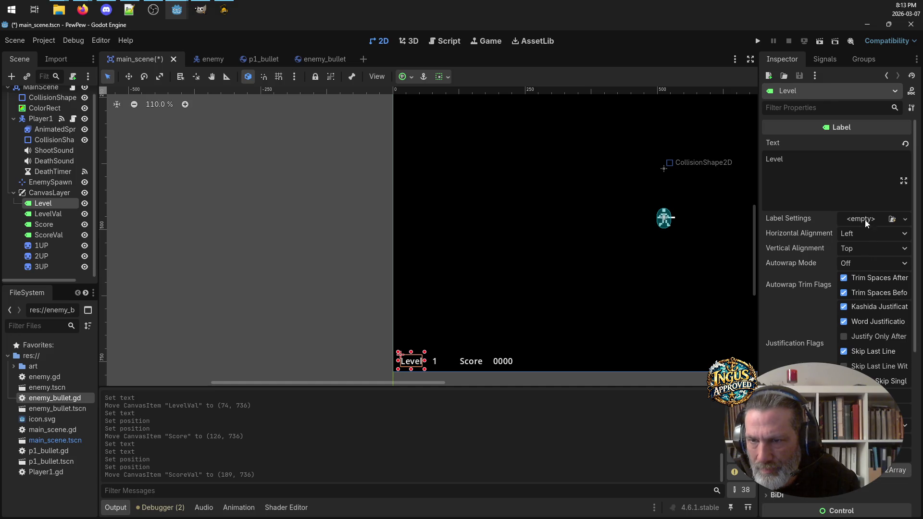
{"action": "left_click", "coordinate": [813, 160]}
{"action": "left_click", "coordinate": [902, 181]}
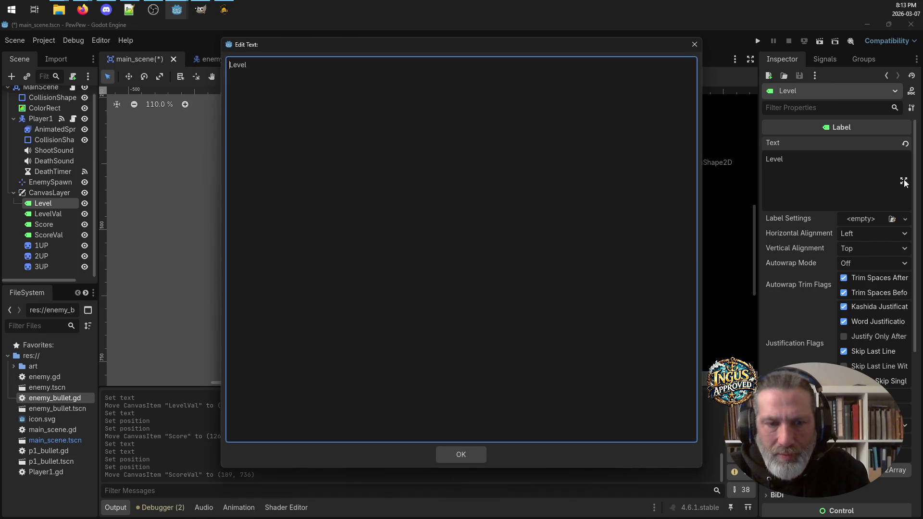
{"action": "left_click", "coordinate": [694, 45]}
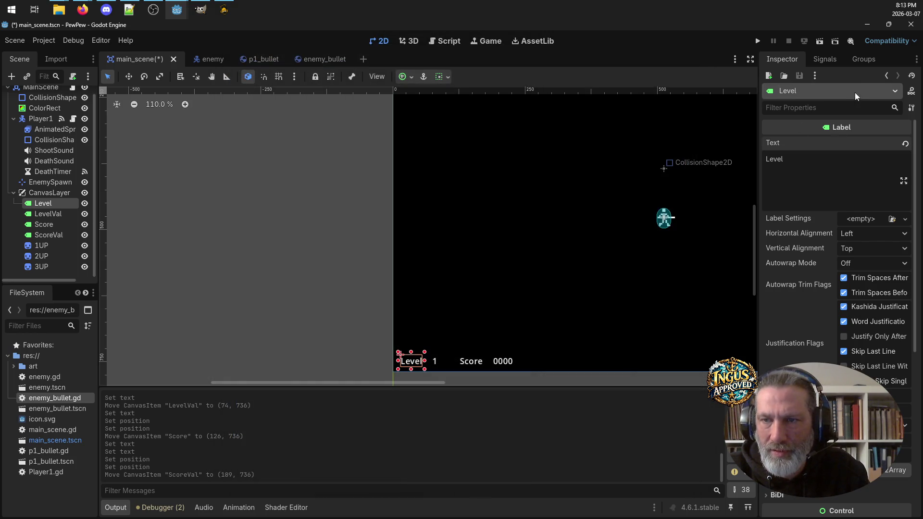
{"action": "scroll", "coordinate": [801, 254], "scroll_direction": "down", "scroll_amount": 2}
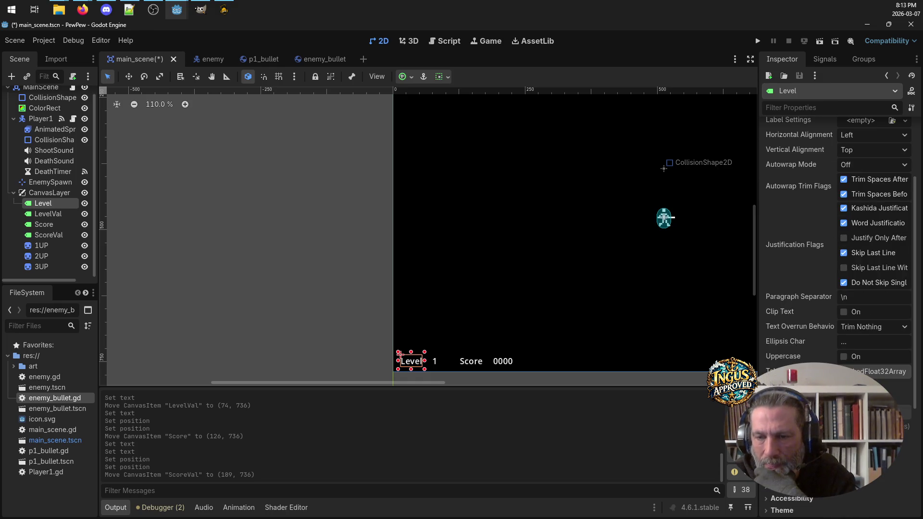
{"action": "scroll", "coordinate": [837, 317], "scroll_direction": "down", "scroll_amount": 1}
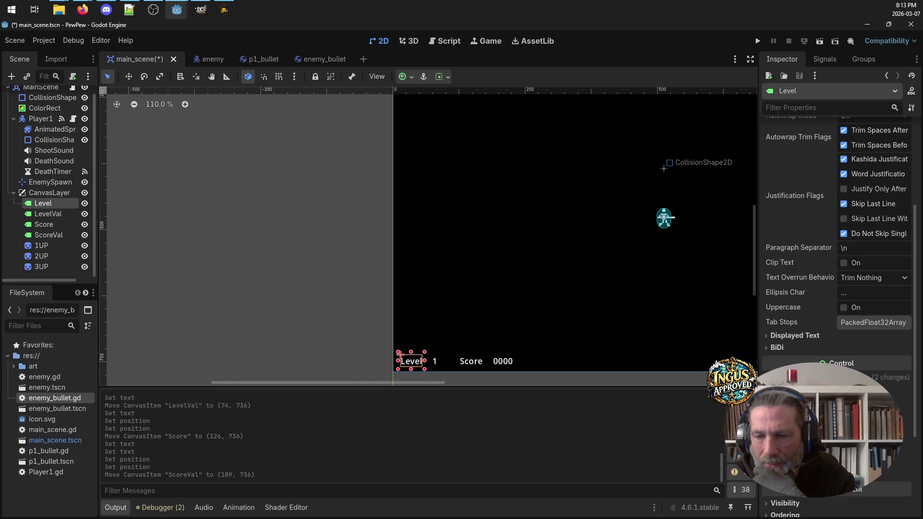
{"action": "scroll", "coordinate": [836, 289], "scroll_direction": "down", "scroll_amount": 3}
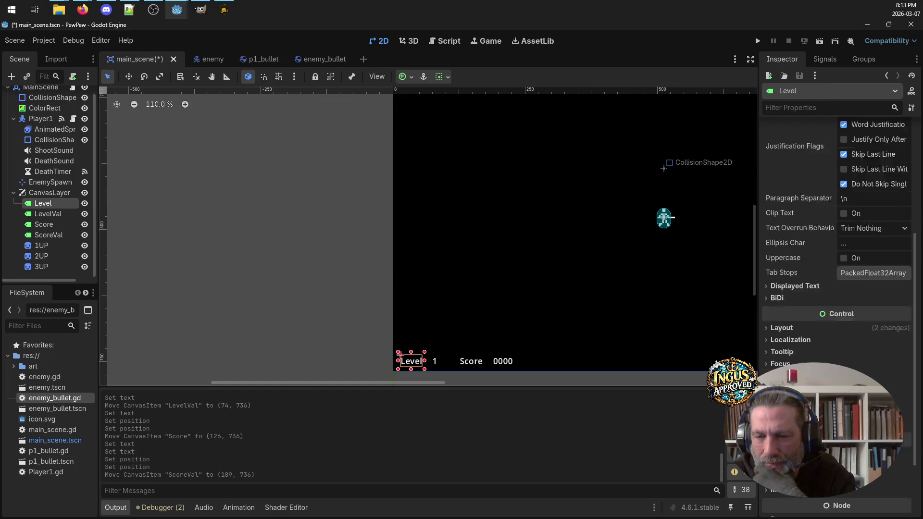
{"action": "scroll", "coordinate": [836, 289], "scroll_direction": "down", "scroll_amount": 1}
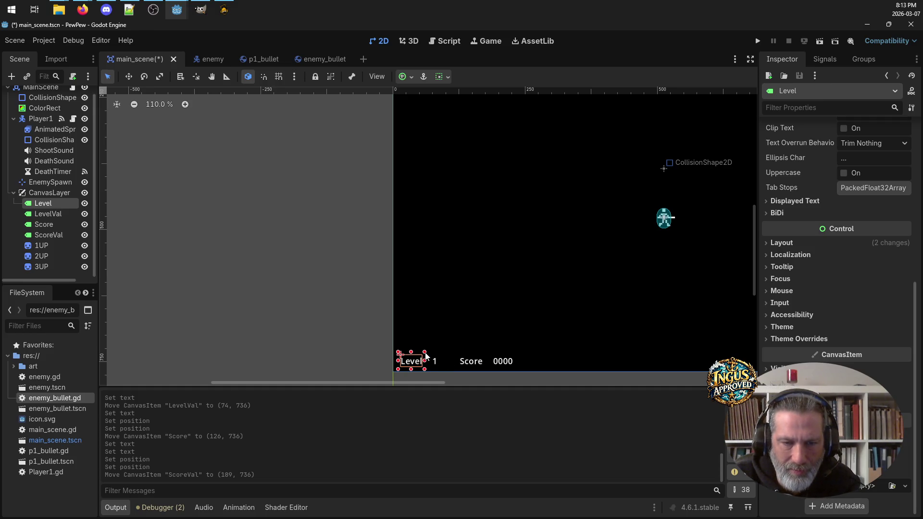
{"action": "left_click_drag", "start_coordinate": [425, 355], "coordinate": [433, 349]}
{"action": "key", "text": "ctrl+z"}
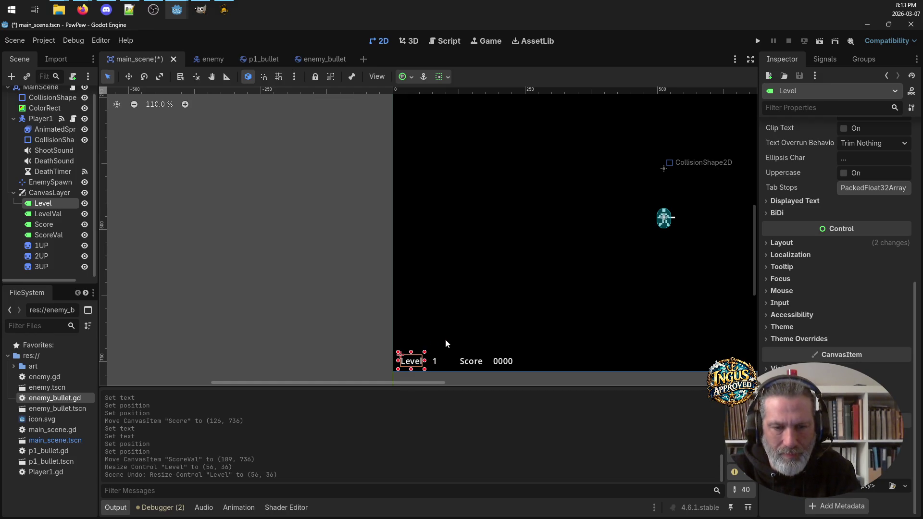
{"action": "right_click", "coordinate": [417, 365]}
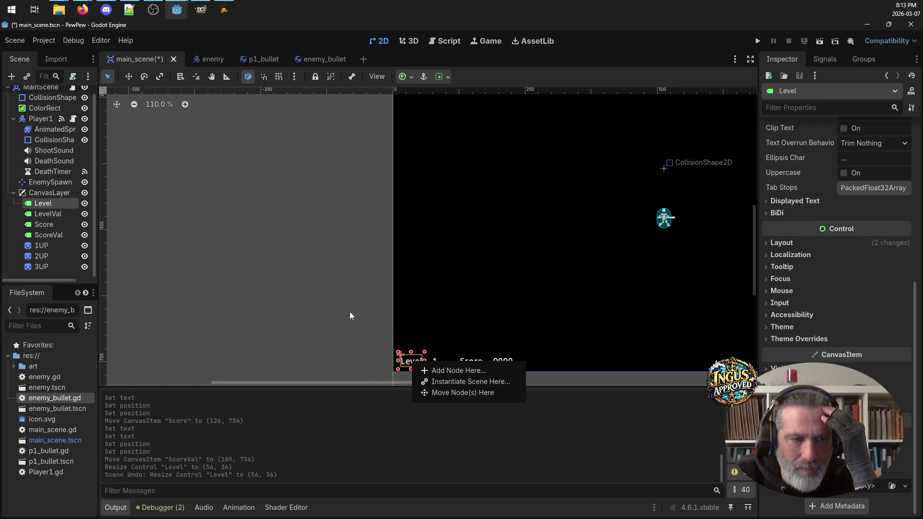
{"action": "left_click", "coordinate": [40, 207]}
{"action": "right_click", "coordinate": [39, 207]}
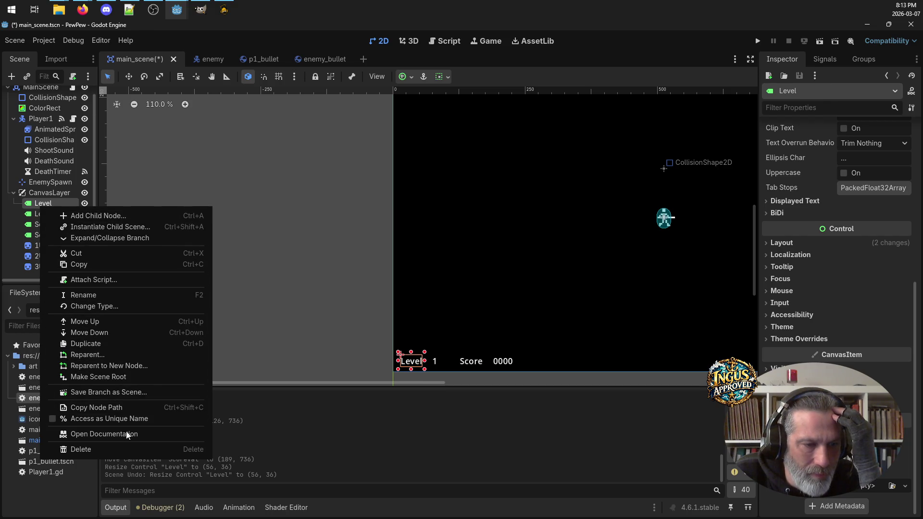
{"action": "left_click", "coordinate": [358, 331]}
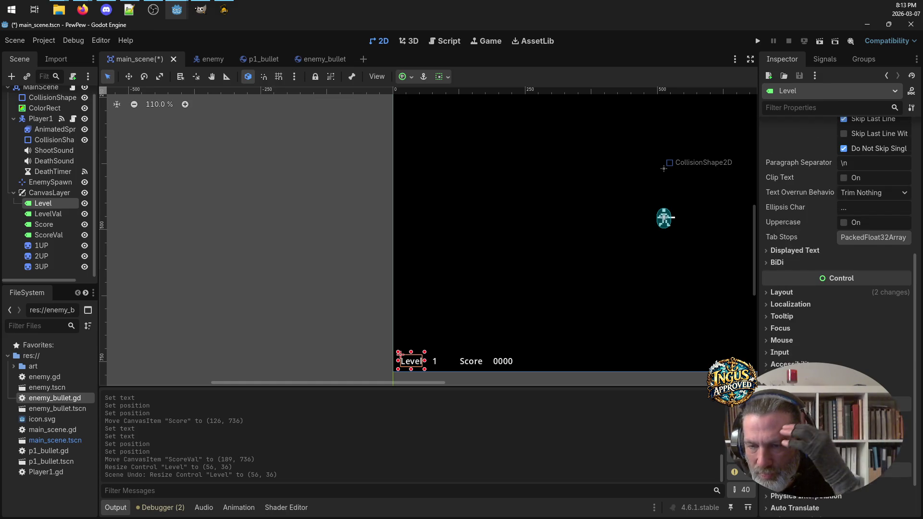
{"action": "left_click", "coordinate": [769, 327]}
{"action": "left_click", "coordinate": [769, 327]}
{"action": "left_click", "coordinate": [768, 278]}
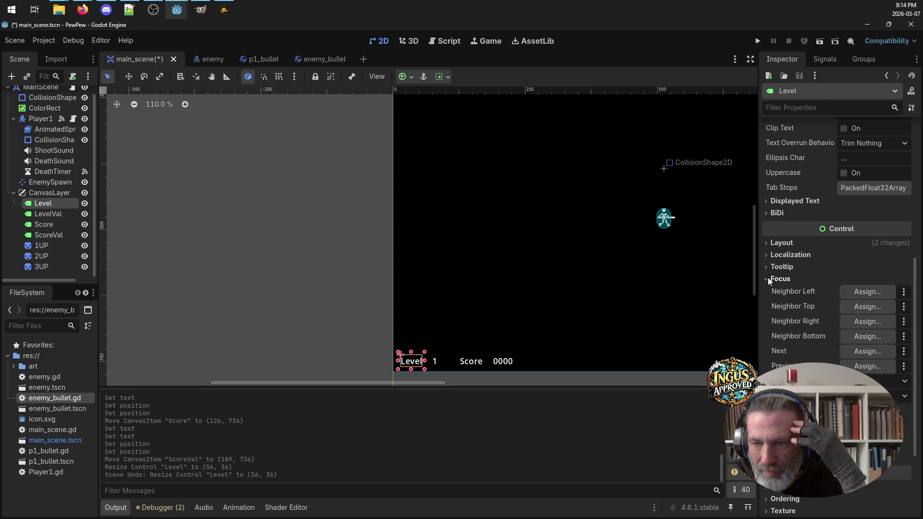
{"action": "left_click", "coordinate": [768, 279]}
{"action": "left_click", "coordinate": [769, 266]}
{"action": "left_click", "coordinate": [769, 267]}
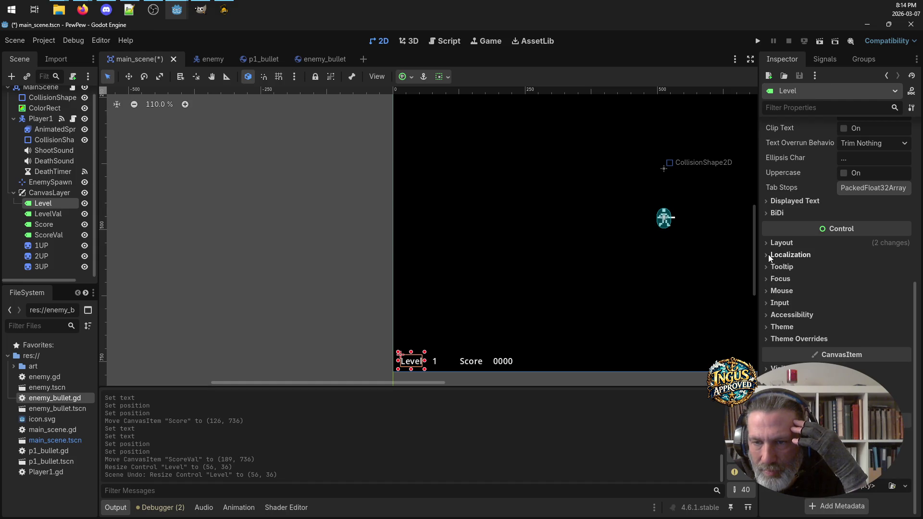
{"action": "left_click", "coordinate": [769, 247]}
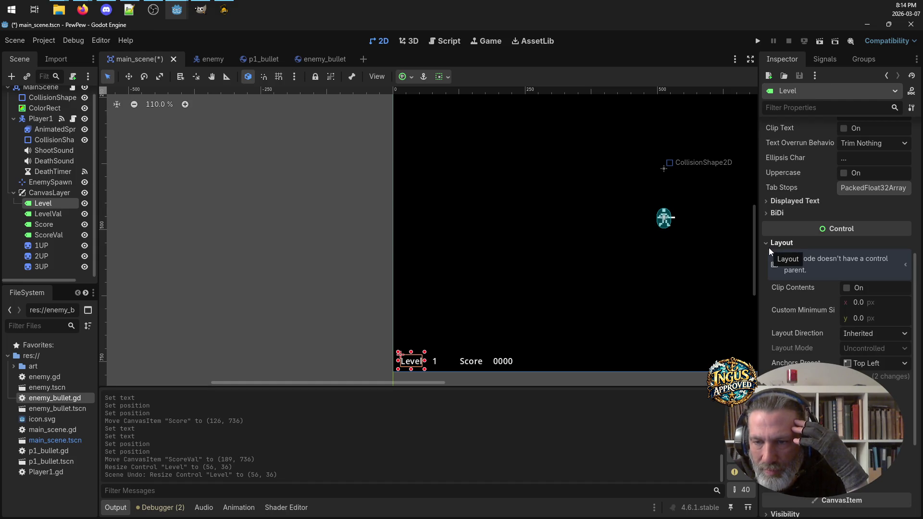
{"action": "left_click", "coordinate": [769, 247]}
{"action": "left_click", "coordinate": [767, 200]}
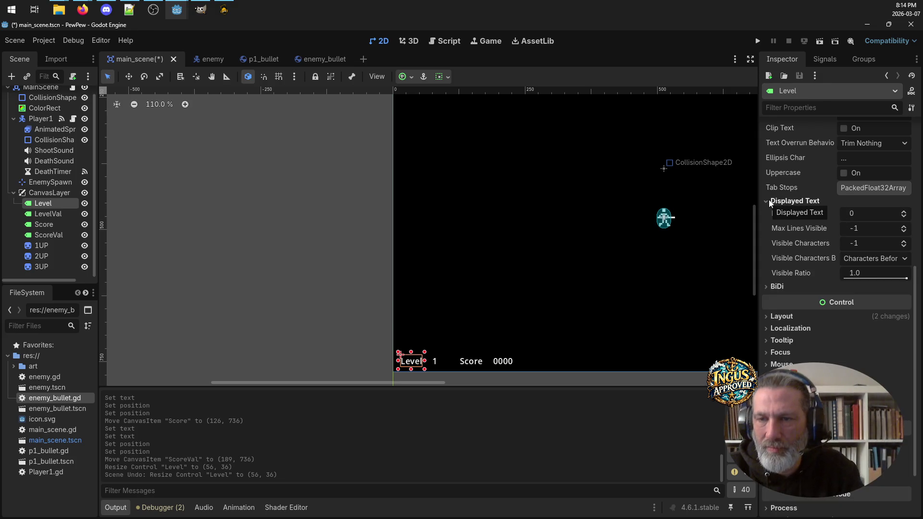
{"action": "left_click", "coordinate": [768, 200]}
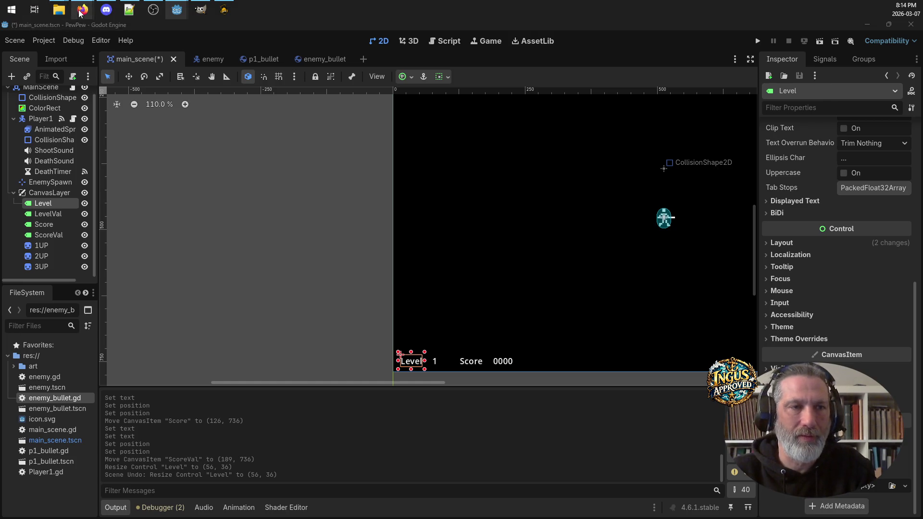
{"action": "mouse_move", "coordinate": [83, 9]}
{"action": "left_click", "coordinate": [191, 87]}
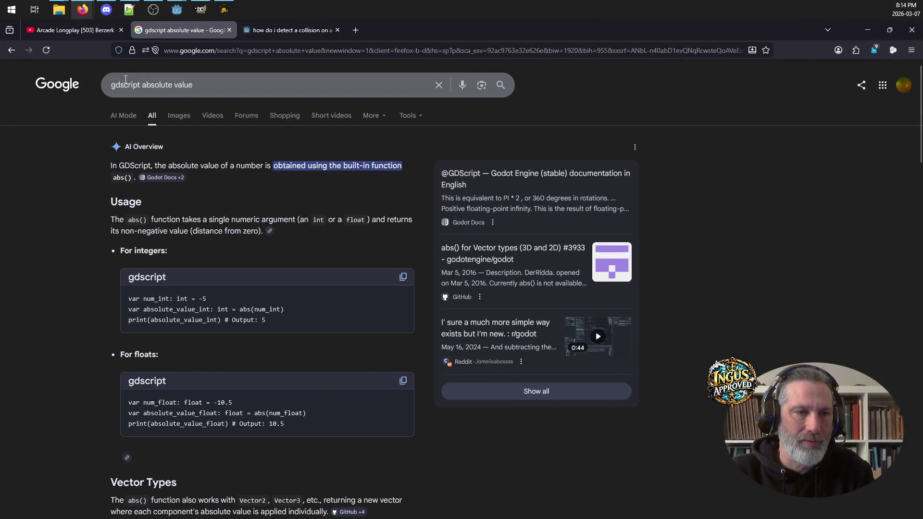
Step: Search Google for 'godot change font size of label'
{"action": "left_click_drag", "start_coordinate": [117, 84], "coordinate": [294, 88]}
{"action": "type", "text": "odot "}
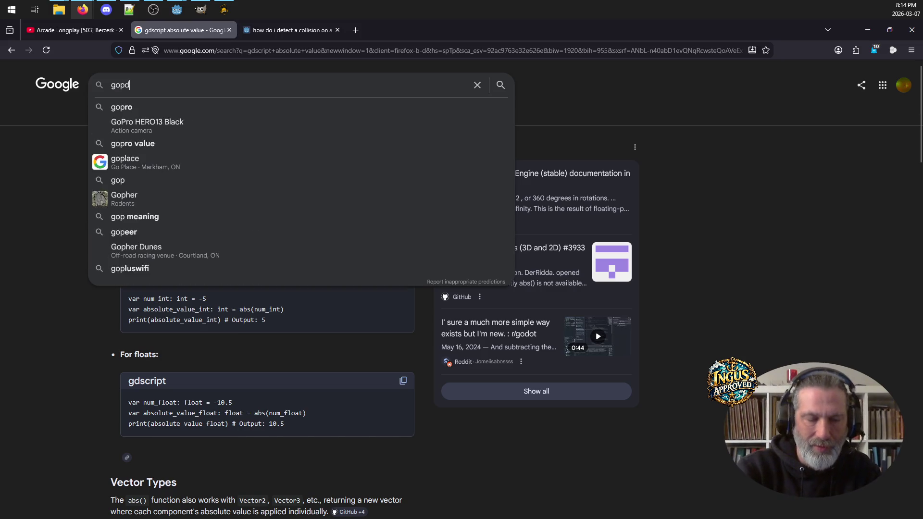
{"action": "type", "text": "c"}
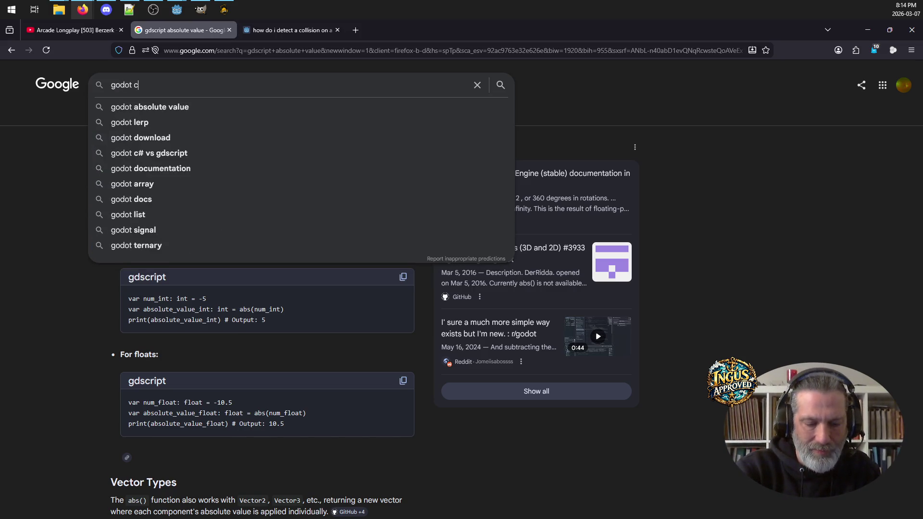
{"action": "type", "text": "hange font size of labnel"}
{"action": "key", "text": "BackSpace"}
{"action": "key", "text": "BackSpace"}
{"action": "key", "text": "BackSpace"}
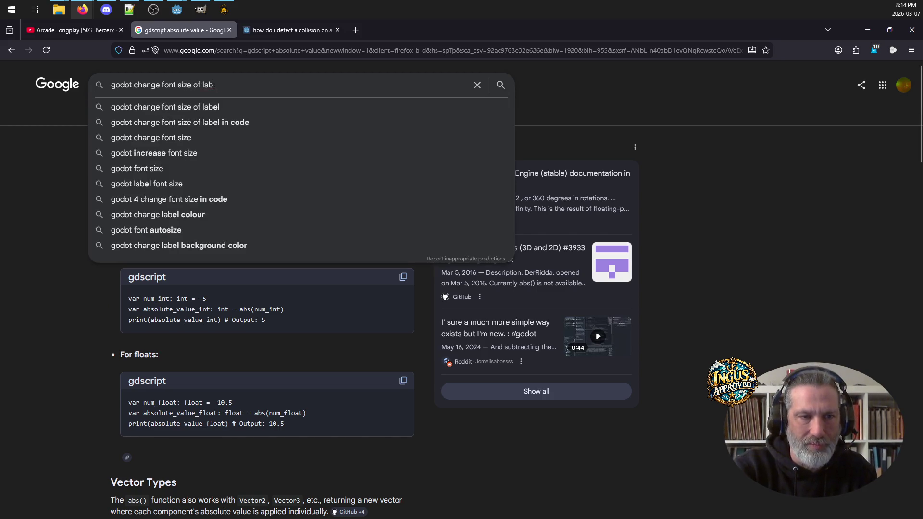
{"action": "type", "text": "el"}
{"action": "key", "text": "Return"}
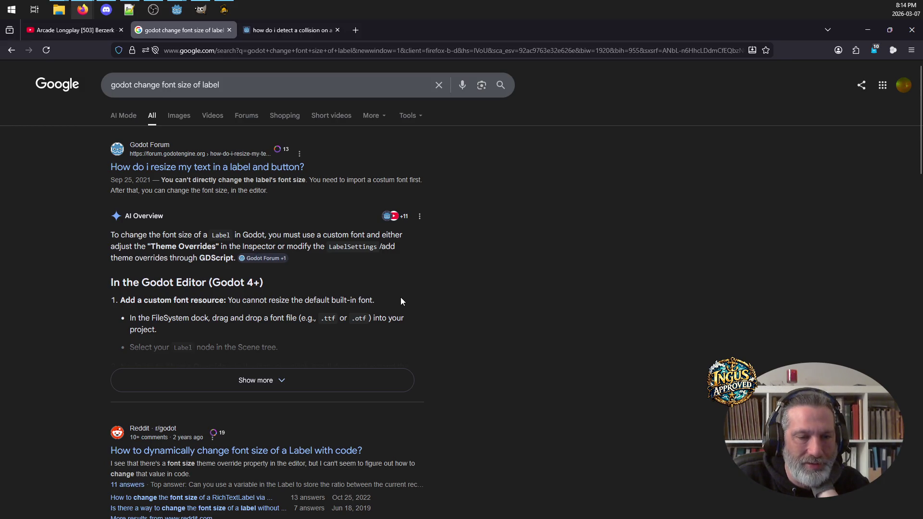
Step: Expand the AI Overview and read the LabelSettings and theme_override_font_sizes examples
{"action": "left_click", "coordinate": [257, 380]}
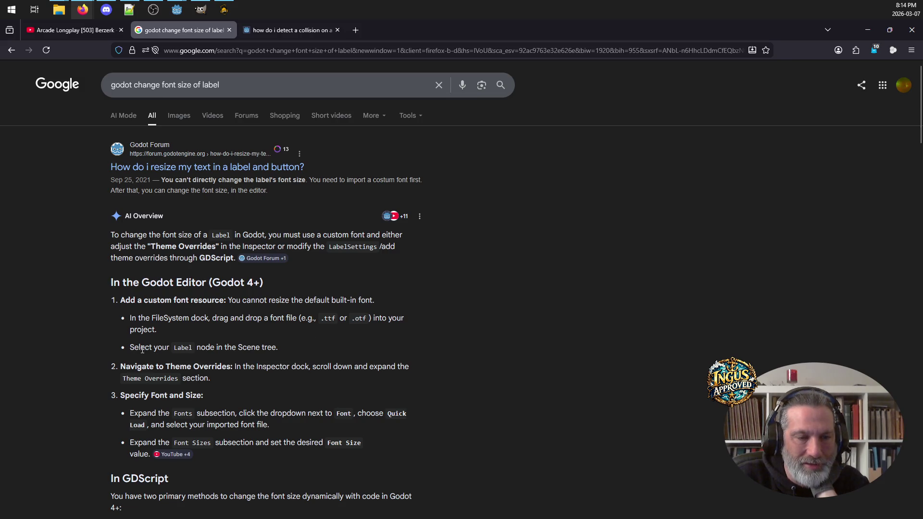
{"action": "scroll", "coordinate": [428, 274], "scroll_direction": "down", "scroll_amount": 2}
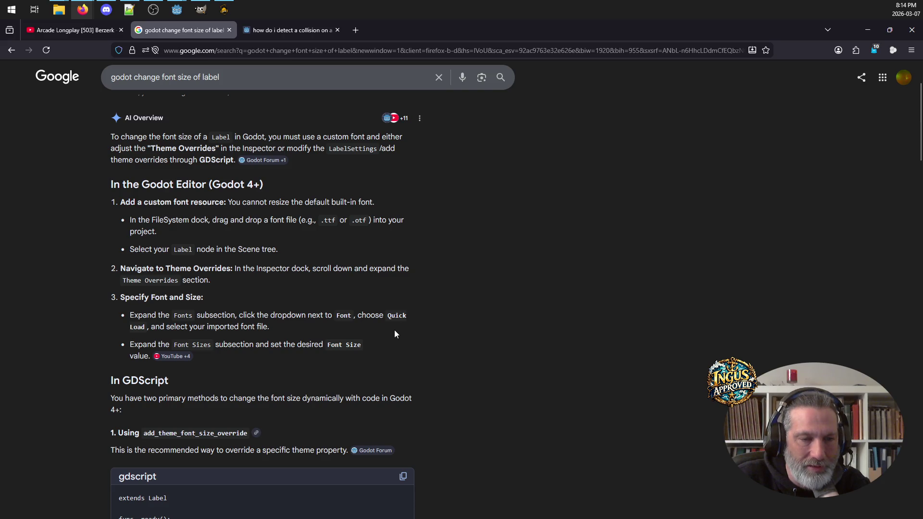
{"action": "scroll", "coordinate": [383, 311], "scroll_direction": "down", "scroll_amount": 1}
{"action": "scroll", "coordinate": [383, 310], "scroll_direction": "down", "scroll_amount": 3}
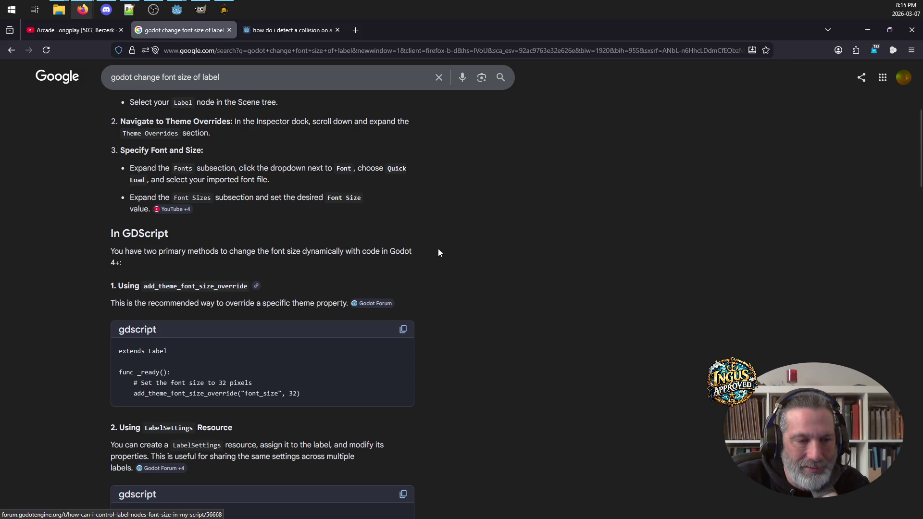
{"action": "scroll", "coordinate": [438, 250], "scroll_direction": "down", "scroll_amount": 3}
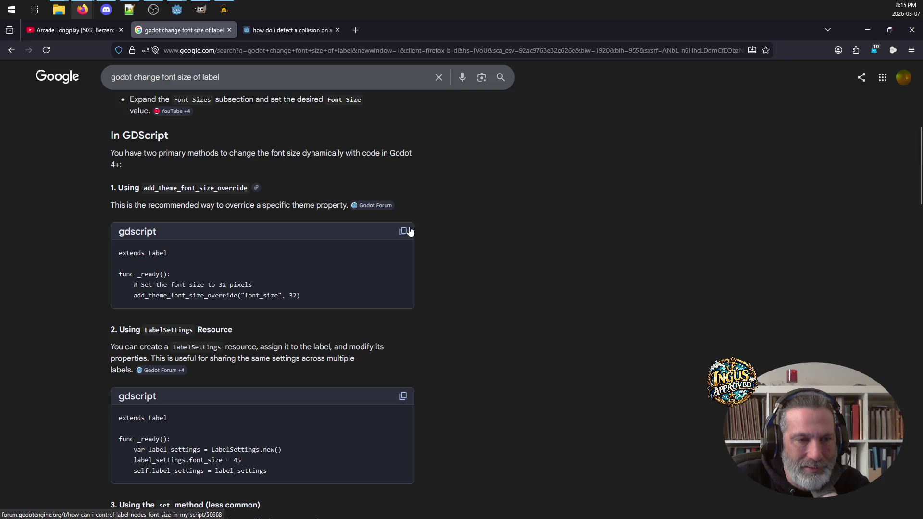
{"action": "mouse_move", "coordinate": [392, 206]}
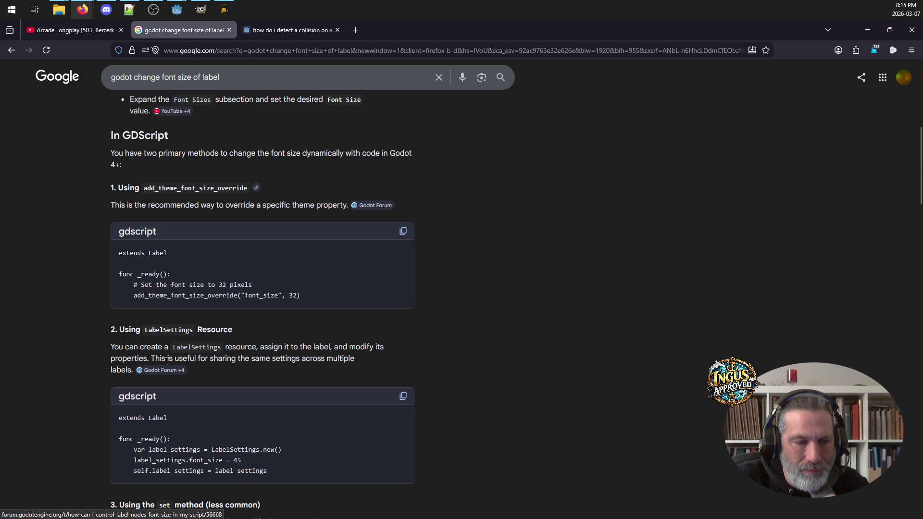
{"action": "scroll", "coordinate": [418, 315], "scroll_direction": "down", "scroll_amount": 3}
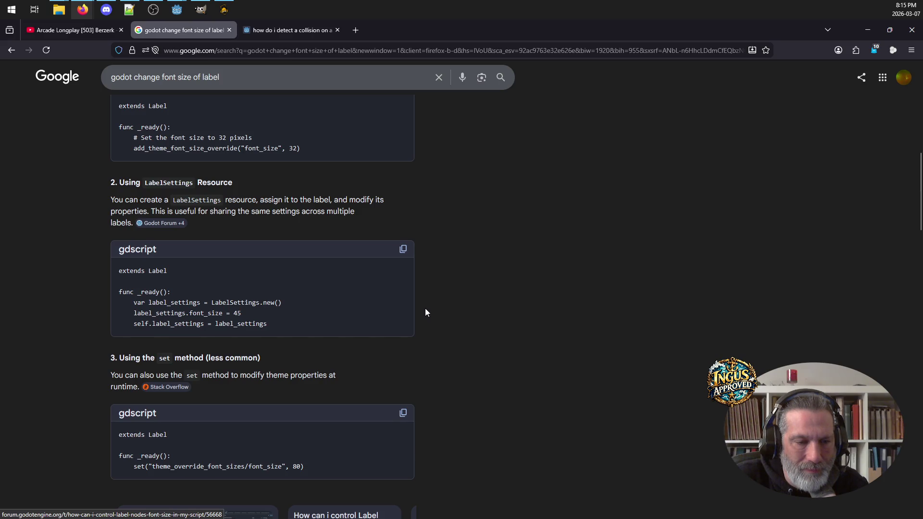
{"action": "scroll", "coordinate": [427, 307], "scroll_direction": "down", "scroll_amount": 2}
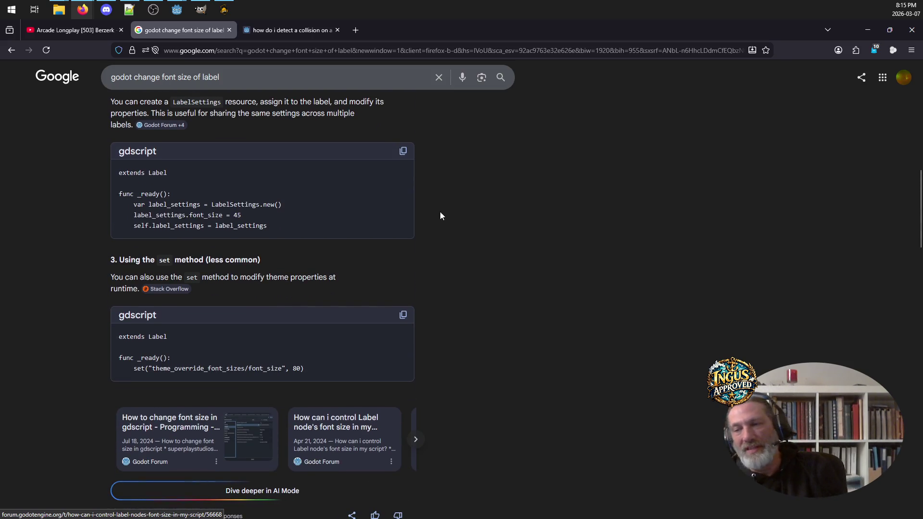
{"action": "scroll", "coordinate": [293, 402], "scroll_direction": "down", "scroll_amount": 4}
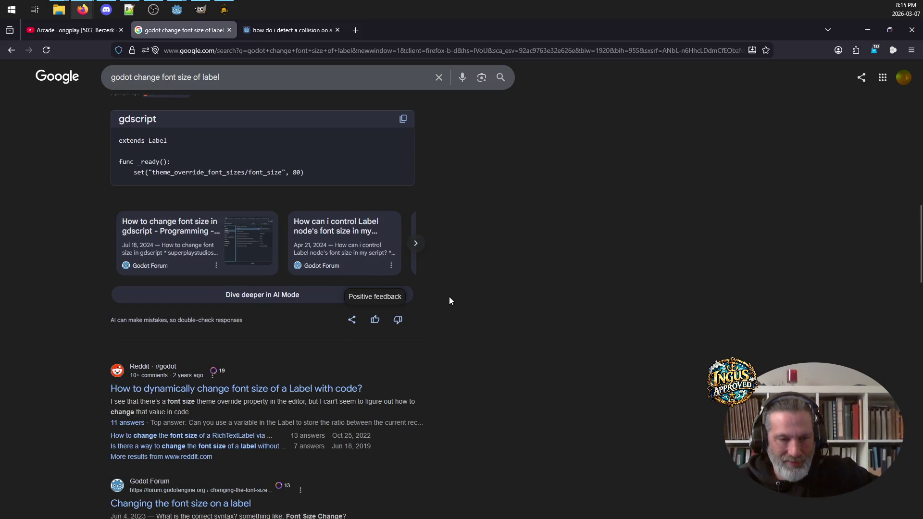
{"action": "scroll", "coordinate": [449, 298], "scroll_direction": "down", "scroll_amount": 2}
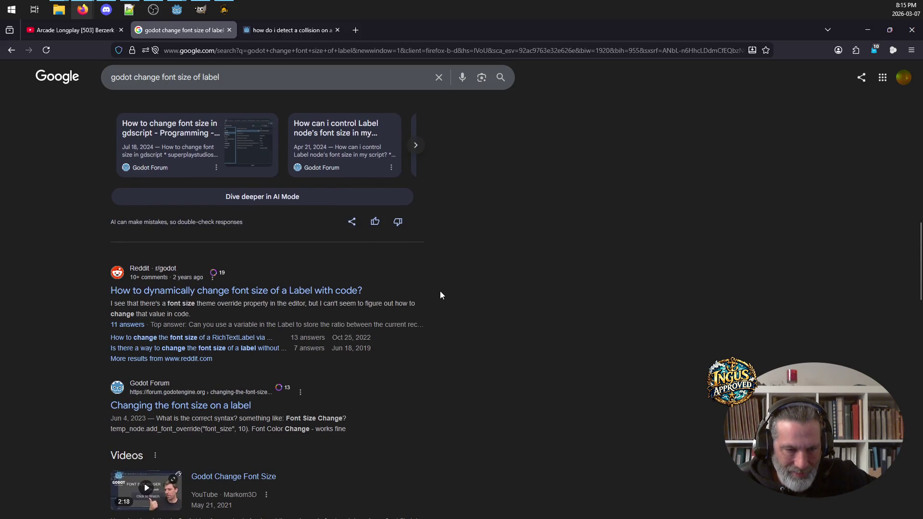
{"action": "scroll", "coordinate": [433, 291], "scroll_direction": "down", "scroll_amount": 3}
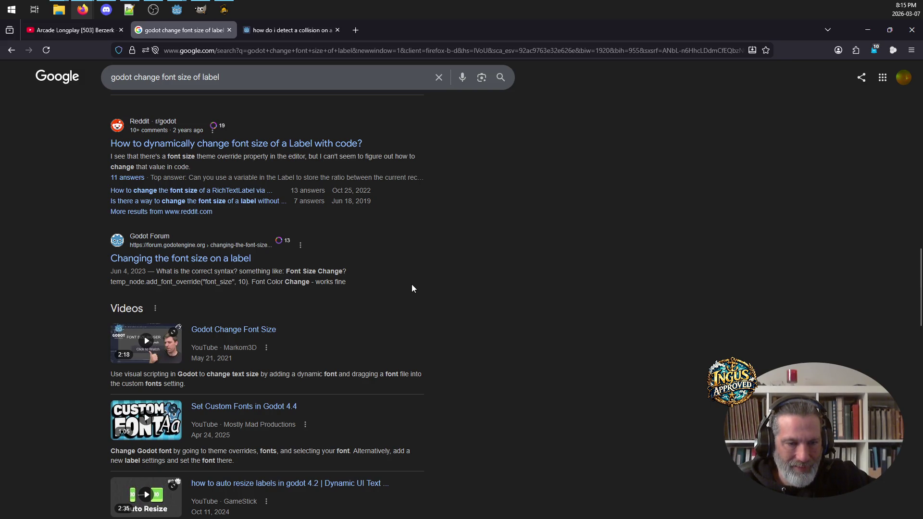
{"action": "scroll", "coordinate": [412, 289], "scroll_direction": "down", "scroll_amount": 3}
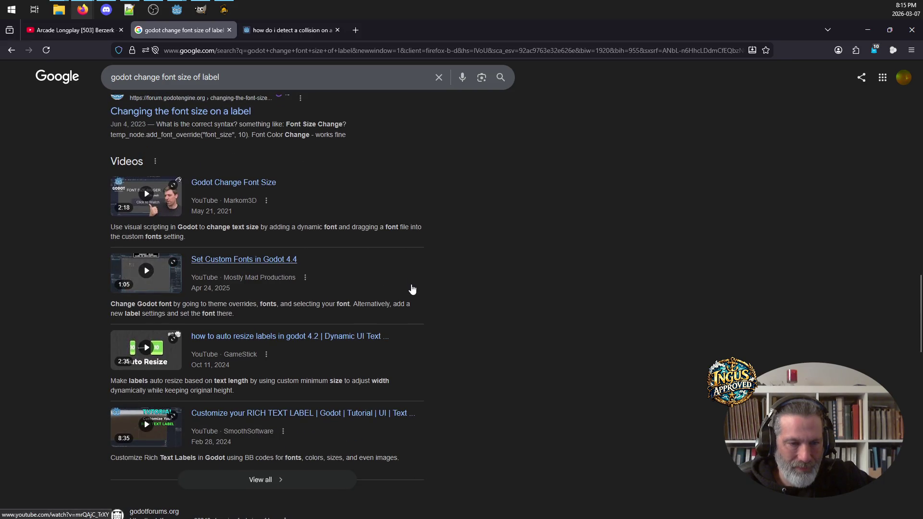
{"action": "scroll", "coordinate": [403, 284], "scroll_direction": "up", "scroll_amount": 10}
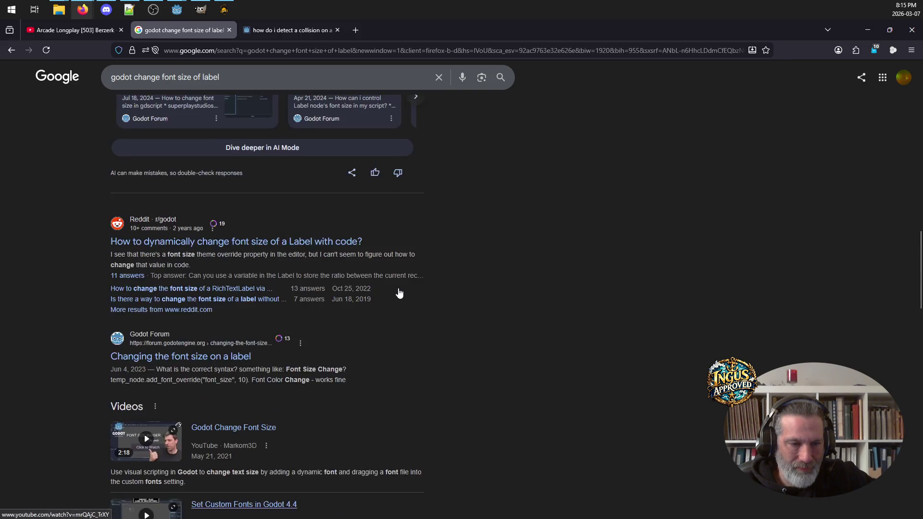
{"action": "scroll", "coordinate": [397, 272], "scroll_direction": "up", "scroll_amount": 4}
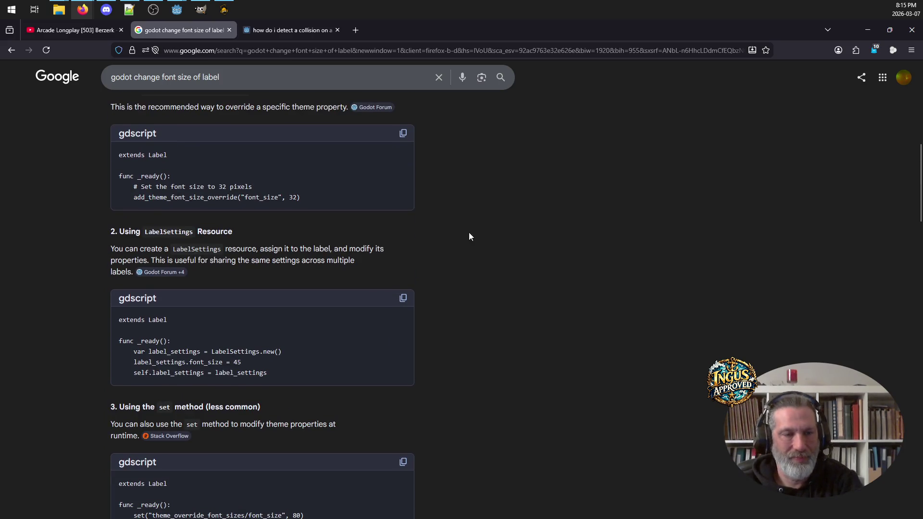
{"action": "scroll", "coordinate": [402, 299], "scroll_direction": "down", "scroll_amount": 3}
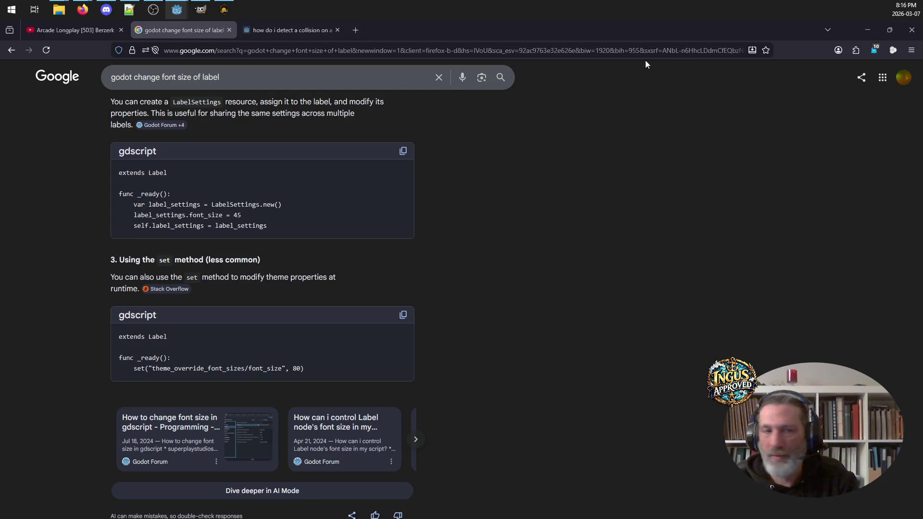
Step: Back in Godot, raise the Level label's font size override and drag it above the score line
{"action": "mouse_move", "coordinate": [177, 10]}
{"action": "left_click", "coordinate": [137, 68]}
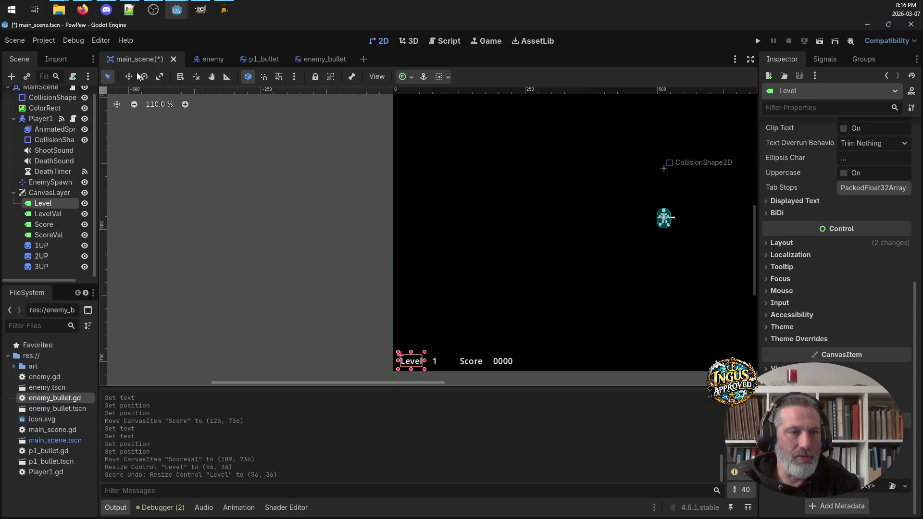
{"action": "left_click", "coordinate": [797, 339]}
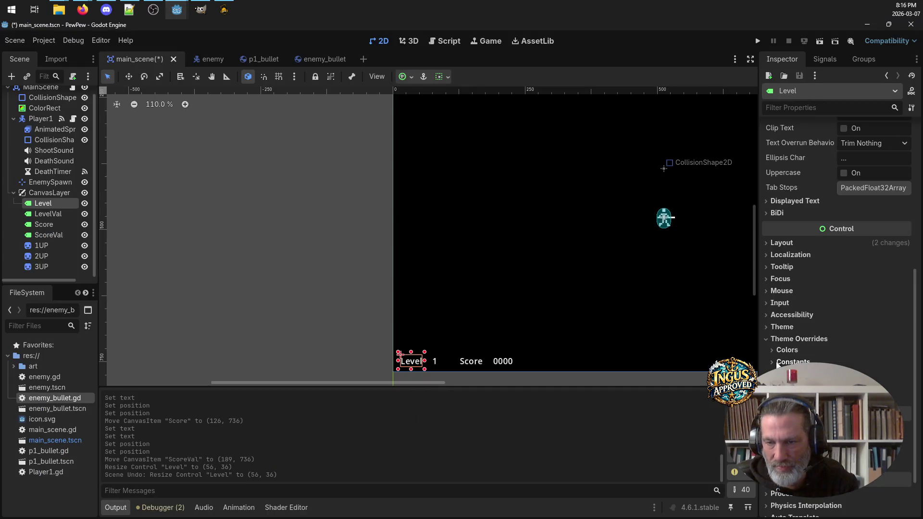
{"action": "key", "text": "Return"}
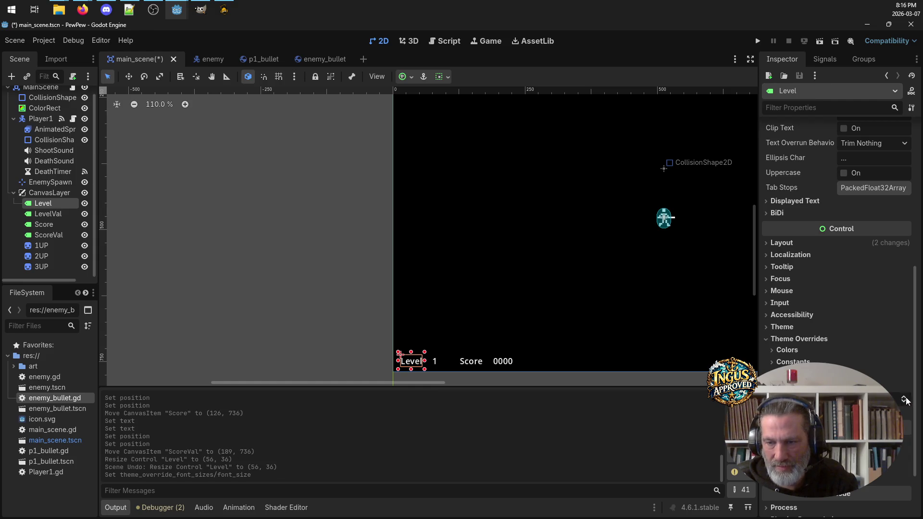
{"action": "left_click", "coordinate": [903, 397]}
{"action": "left_click", "coordinate": [904, 398]}
{"action": "left_click", "coordinate": [904, 398]}
{"action": "left_click", "coordinate": [904, 397]}
{"action": "left_click", "coordinate": [904, 398]}
{"action": "left_click", "coordinate": [903, 397]}
{"action": "left_click", "coordinate": [904, 397]}
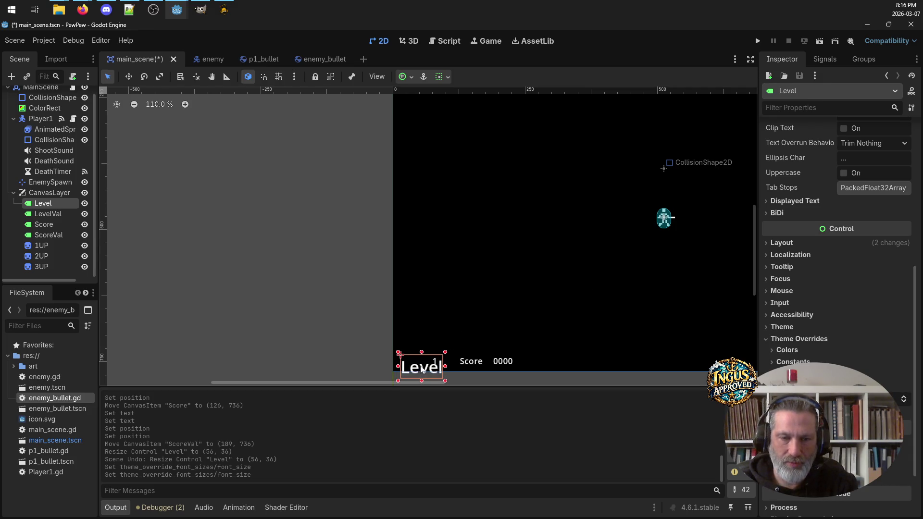
{"action": "left_click_drag", "start_coordinate": [420, 362], "coordinate": [420, 317]}
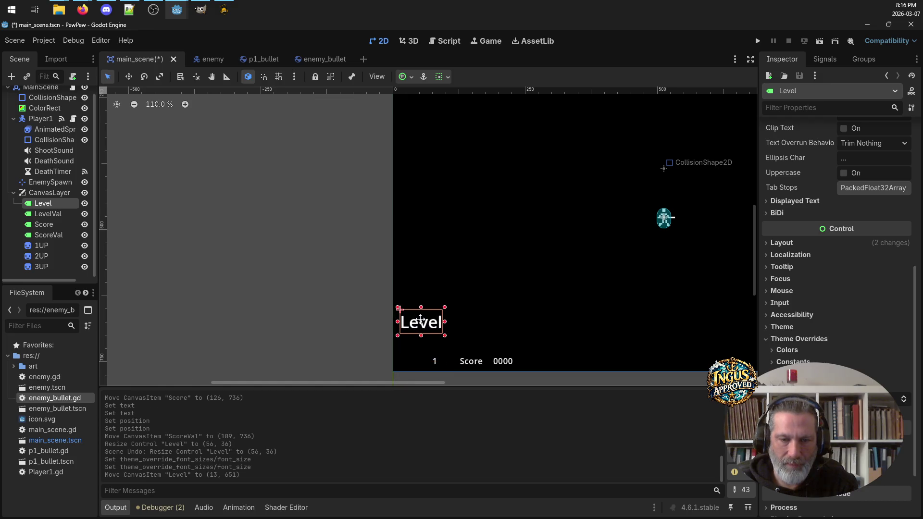
Step: Raise the level number 1's font size override and move it beside Level
{"action": "left_click", "coordinate": [436, 361]}
{"action": "scroll", "coordinate": [817, 269], "scroll_direction": "down", "scroll_amount": 5}
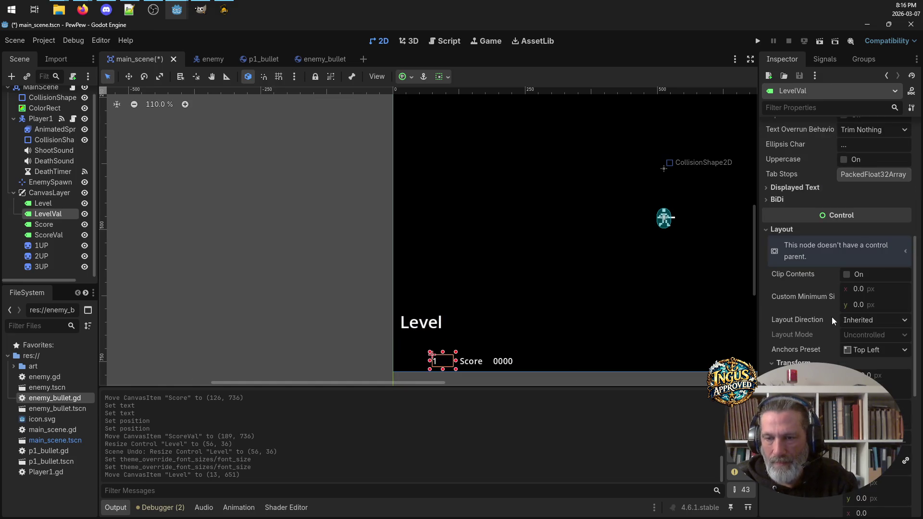
{"action": "left_click", "coordinate": [769, 228]}
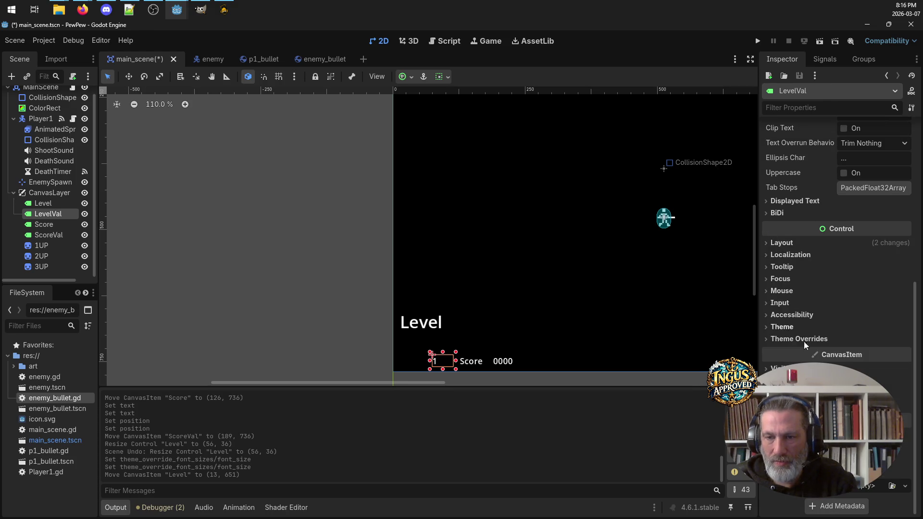
{"action": "left_click", "coordinate": [767, 339]}
{"action": "left_click", "coordinate": [904, 399]}
{"action": "left_click", "coordinate": [904, 400]}
{"action": "left_click", "coordinate": [904, 399]}
{"action": "left_click", "coordinate": [904, 399]}
{"action": "left_click", "coordinate": [904, 399]}
{"action": "left_click", "coordinate": [904, 400]}
{"action": "left_click", "coordinate": [904, 400]}
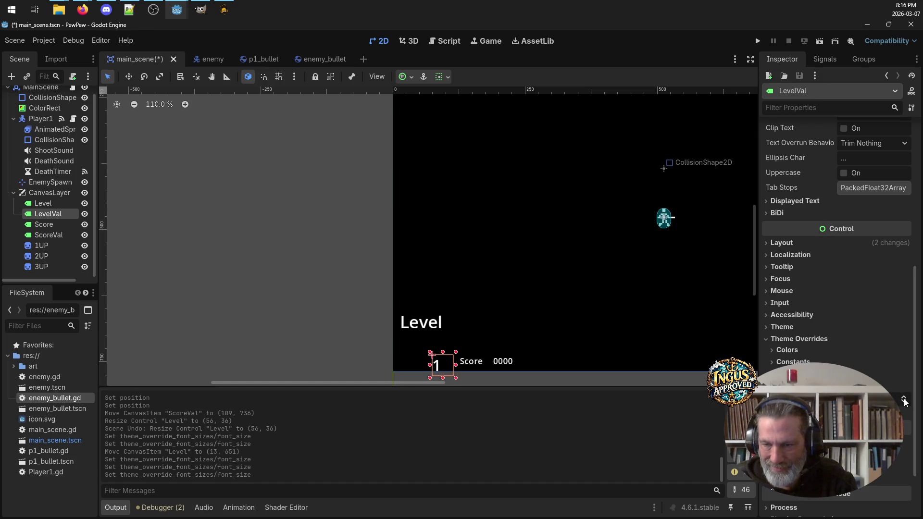
{"action": "left_click_drag", "start_coordinate": [445, 359], "coordinate": [464, 313]}
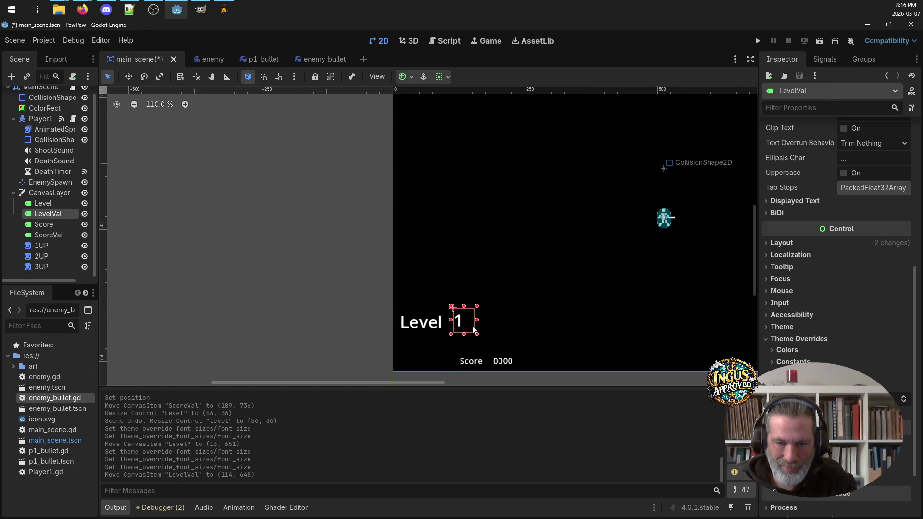
{"action": "left_click", "coordinate": [503, 363]}
Step: Move 0000 and the Score label up side by side and enlarge Score's font size
{"action": "left_click_drag", "start_coordinate": [503, 363], "coordinate": [635, 350]}
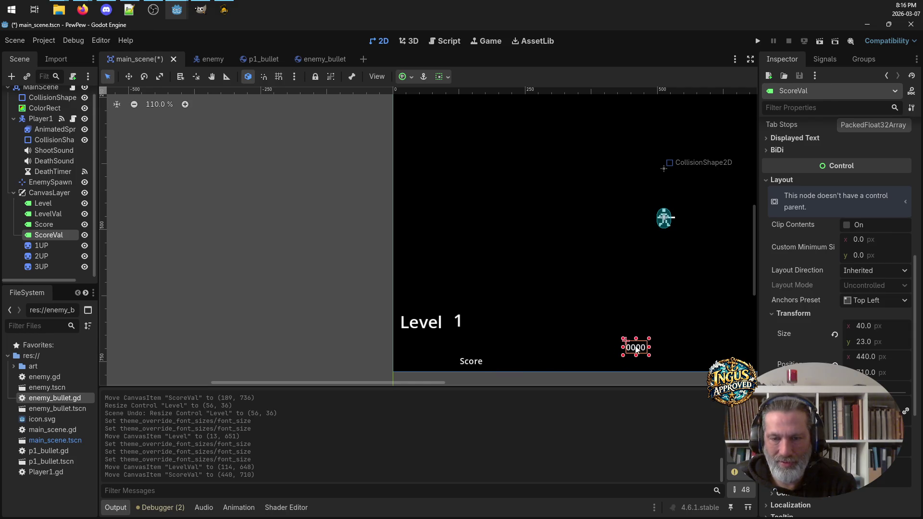
{"action": "left_click", "coordinate": [473, 364]}
{"action": "mouse_move", "coordinate": [473, 364]}
{"action": "left_mouse_down"}
{"action": "mouse_move", "coordinate": [513, 338]}
{"action": "mouse_move", "coordinate": [538, 339]}
{"action": "left_mouse_up"}
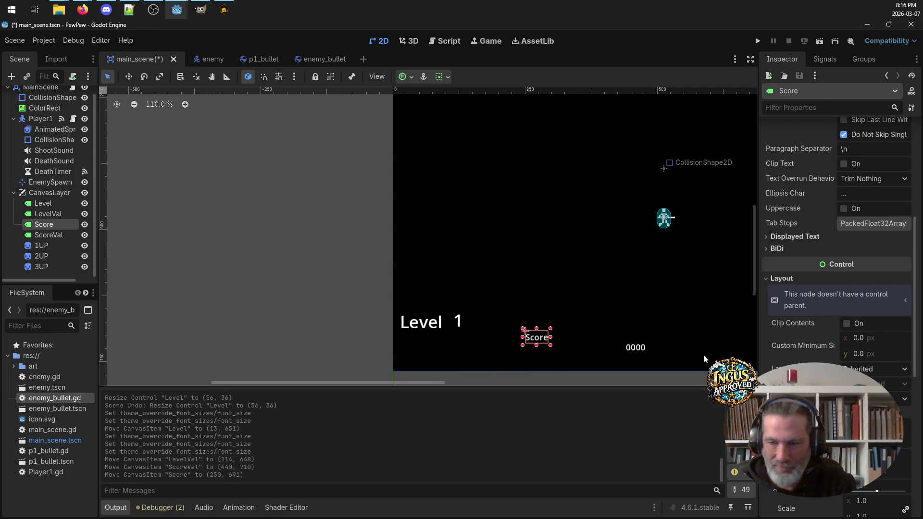
{"action": "left_click", "coordinate": [781, 278]}
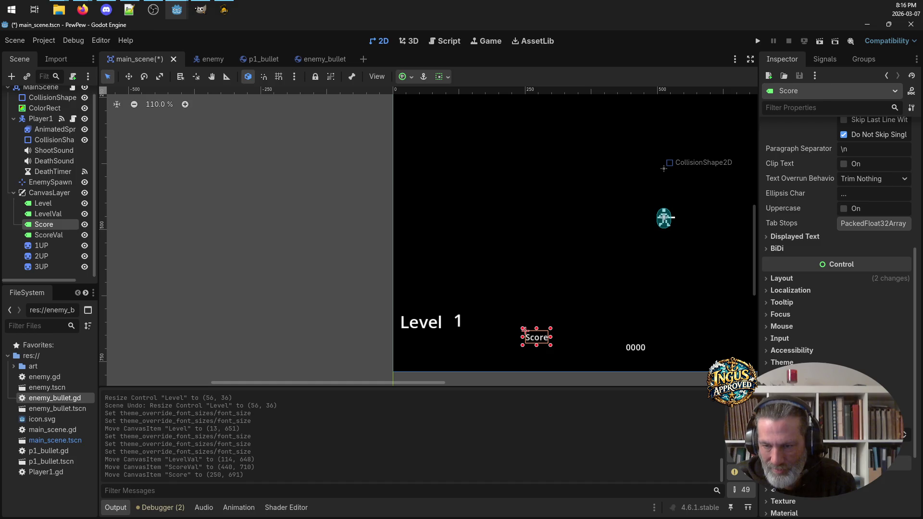
{"action": "left_click", "coordinate": [903, 434]}
{"action": "left_click_drag", "start_coordinate": [903, 434], "coordinate": [904, 436]}
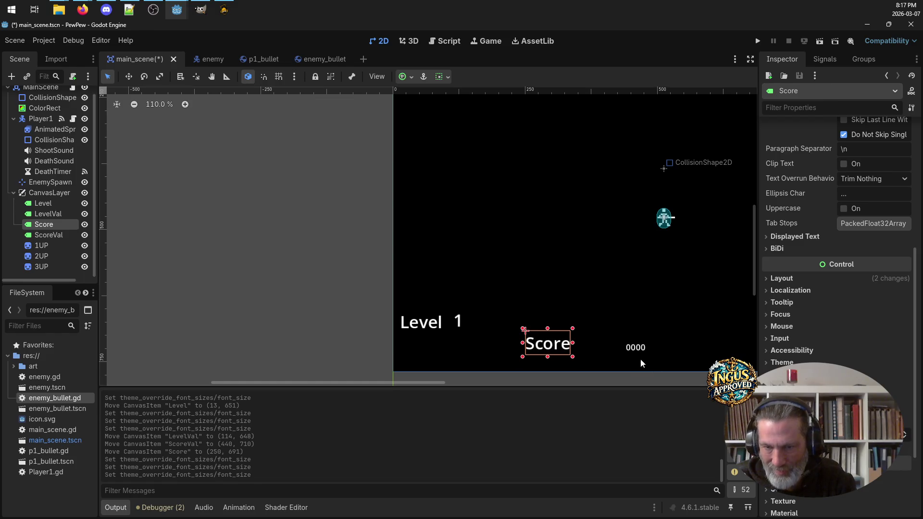
Step: Increase the 0000 value's font size override to match
{"action": "left_click", "coordinate": [636, 347]}
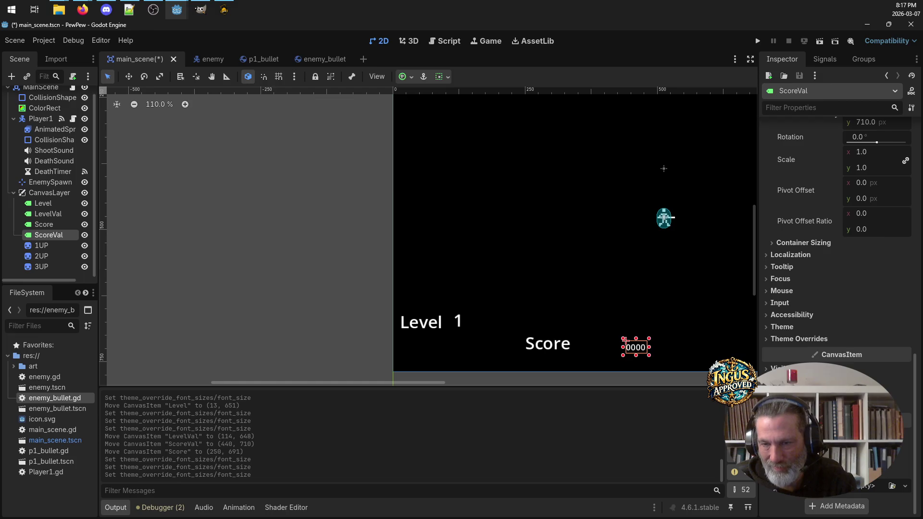
{"action": "left_click", "coordinate": [788, 339]}
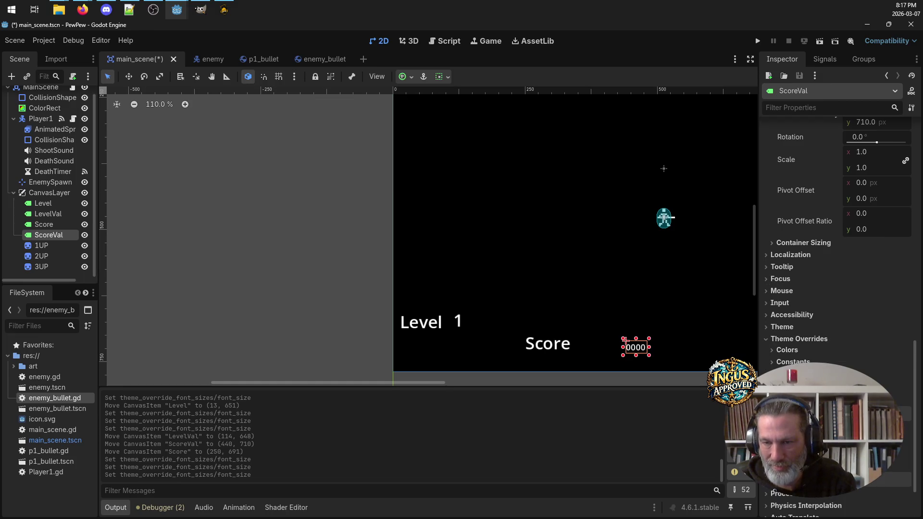
{"action": "left_click", "coordinate": [798, 387]}
{"action": "mouse_move", "coordinate": [904, 399]}
{"action": "left_mouse_down"}
{"action": "mouse_move", "coordinate": [913, 391]}
{"action": "mouse_move", "coordinate": [905, 399]}
{"action": "left_mouse_up"}
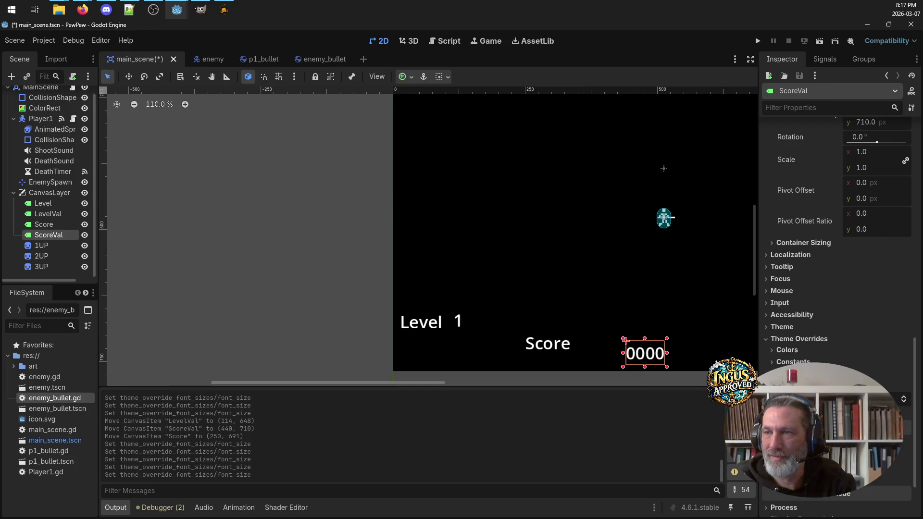
{"action": "key", "text": "alt+Tab"}
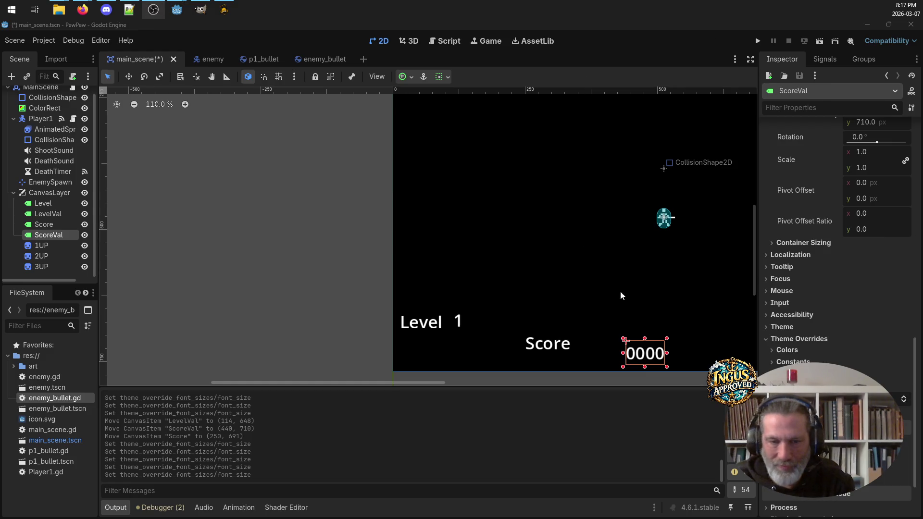
Step: Drag Level, 1, Score and 0000 into one bottom row near y 706–710, with 0000 at (384, 710)
{"action": "left_click", "coordinate": [409, 323]}
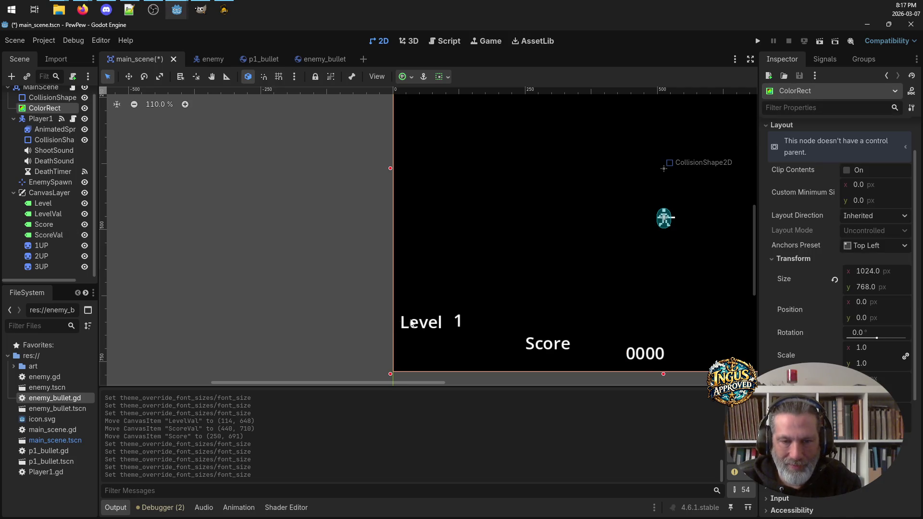
{"action": "left_click_drag", "start_coordinate": [431, 333], "coordinate": [436, 353]}
{"action": "left_click_drag", "start_coordinate": [458, 321], "coordinate": [472, 353]}
{"action": "left_click", "coordinate": [563, 346]}
{"action": "left_click_drag", "start_coordinate": [555, 346], "coordinate": [559, 354]}
{"action": "left_click_drag", "start_coordinate": [642, 355], "coordinate": [627, 349]}
{"action": "left_click", "coordinate": [294, 246]}
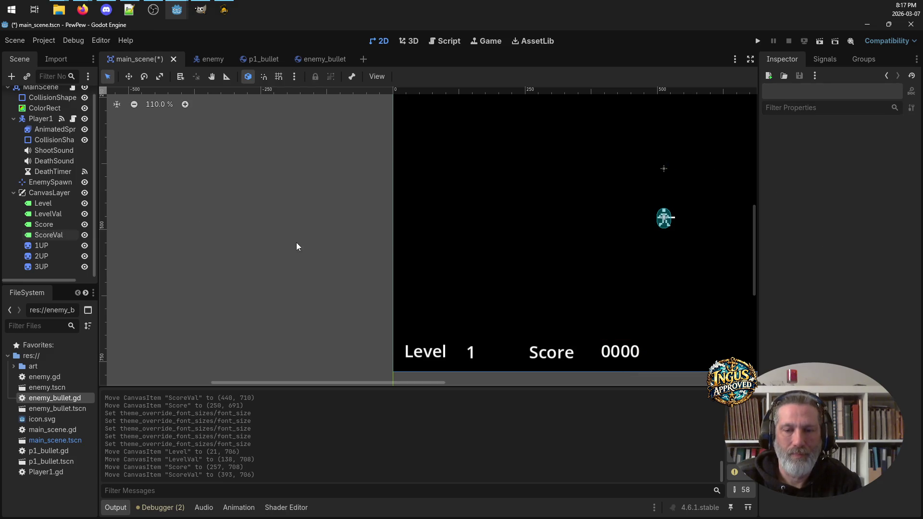
{"action": "left_click", "coordinate": [622, 352]}
{"action": "left_click_drag", "start_coordinate": [619, 350], "coordinate": [617, 350]}
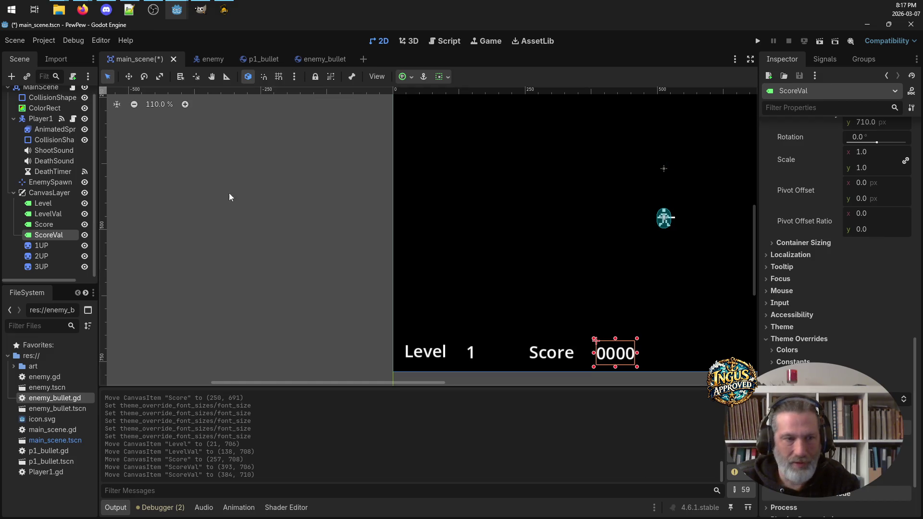
{"action": "left_click", "coordinate": [44, 246]}
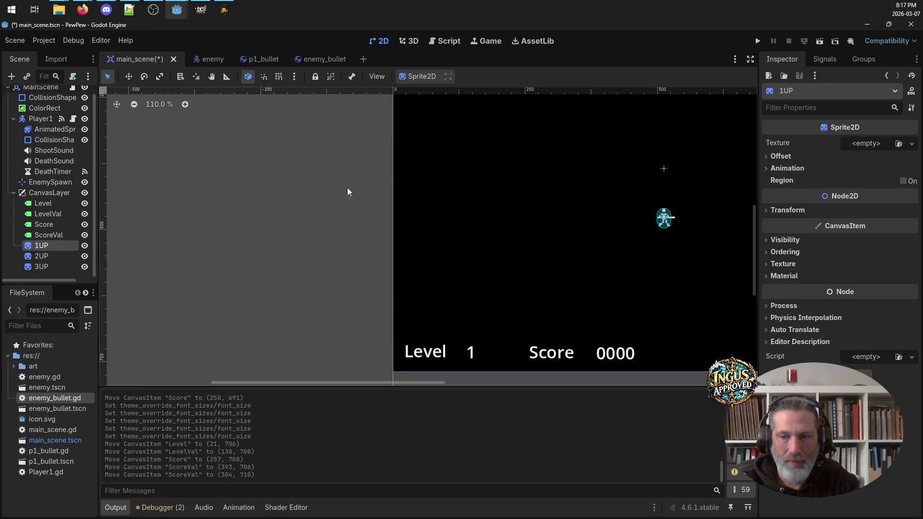
Step: Load art/PlayerIdle.png as the 1UP sprite's texture
{"action": "scroll", "coordinate": [231, 139], "scroll_direction": "up", "scroll_amount": 4}
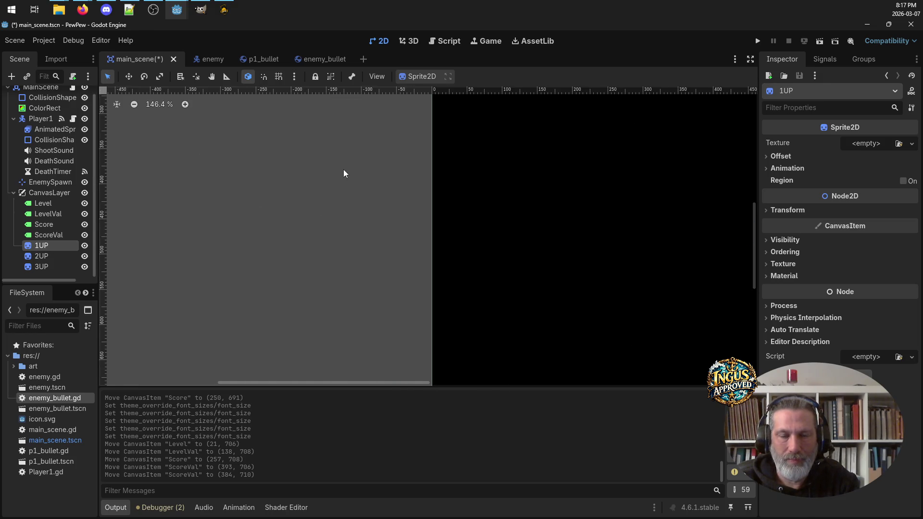
{"action": "scroll", "coordinate": [730, 166], "scroll_direction": "up", "scroll_amount": 4}
{"action": "scroll", "coordinate": [730, 165], "scroll_direction": "down", "scroll_amount": 10}
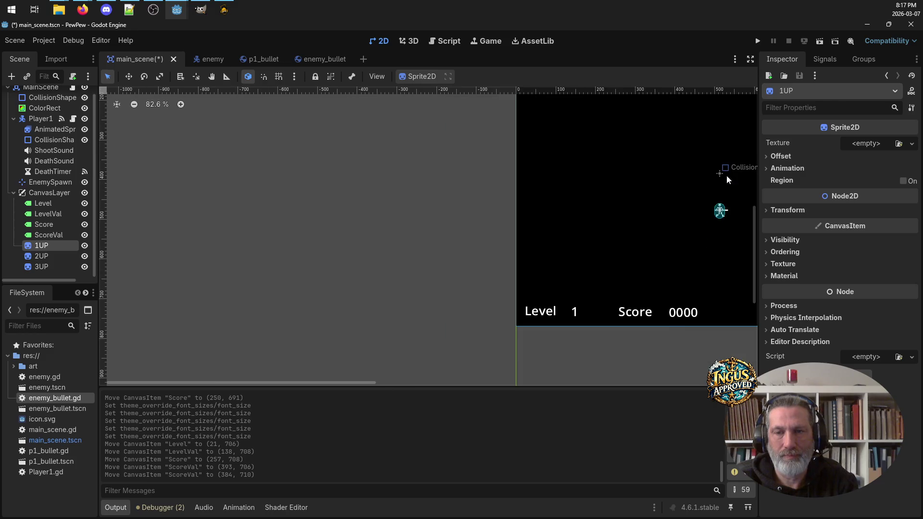
{"action": "mouse_move", "coordinate": [636, 207]}
{"action": "left_mouse_down"}
{"action": "mouse_move", "coordinate": [525, 243]}
{"action": "mouse_move", "coordinate": [439, 361]}
{"action": "left_mouse_up"}
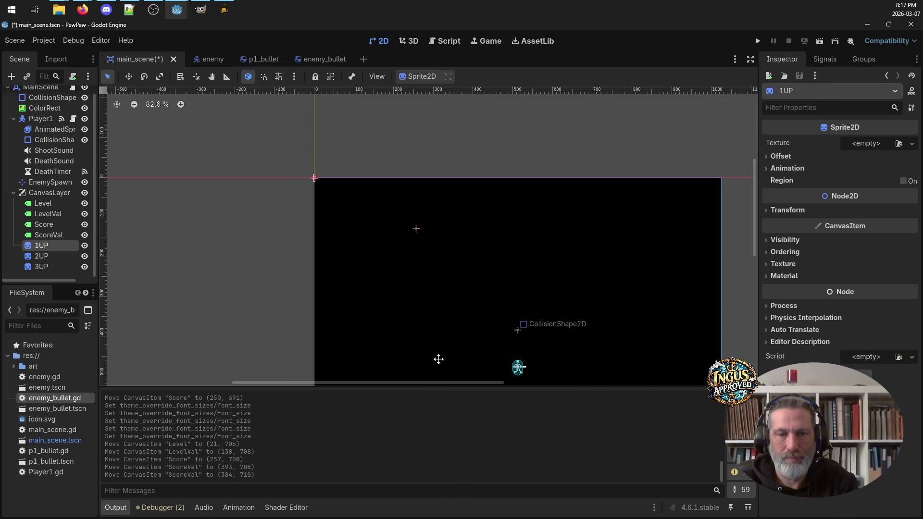
{"action": "left_click", "coordinate": [911, 144]}
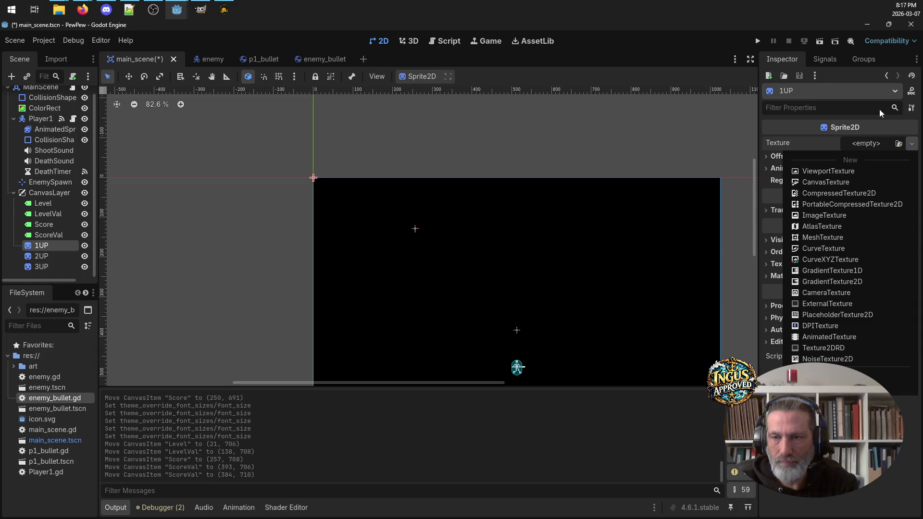
{"action": "left_click", "coordinate": [834, 216]}
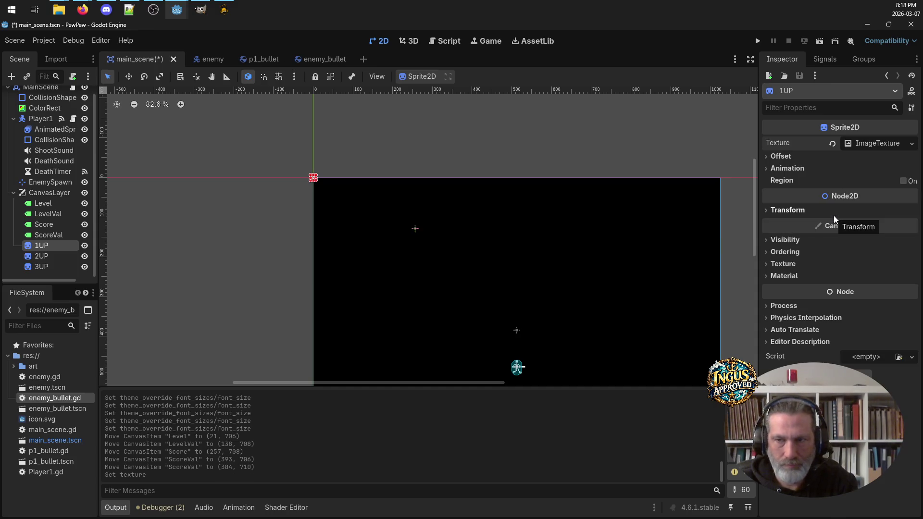
{"action": "left_click", "coordinate": [849, 143]}
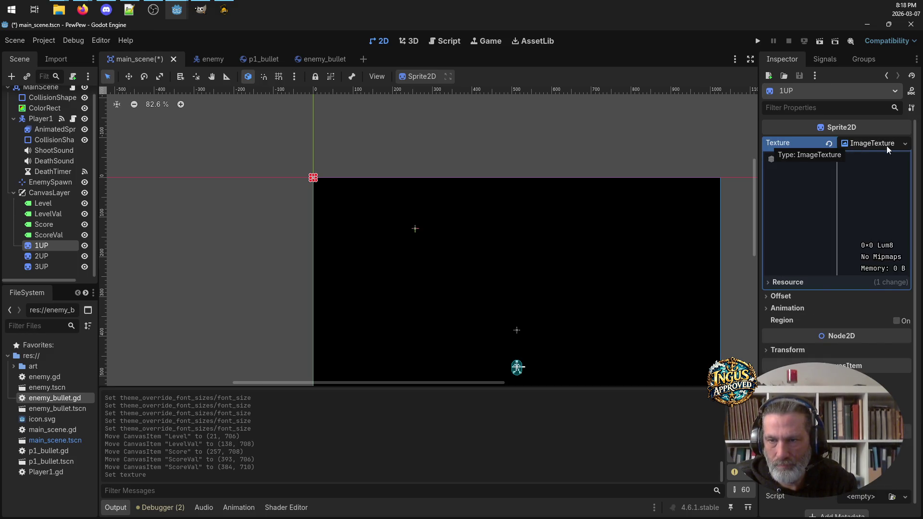
{"action": "left_click", "coordinate": [905, 143]}
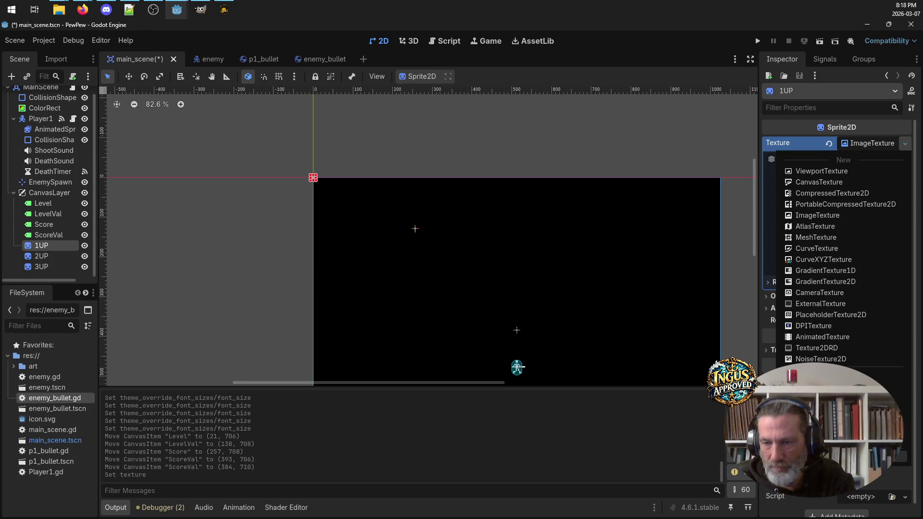
{"action": "left_click", "coordinate": [817, 387]}
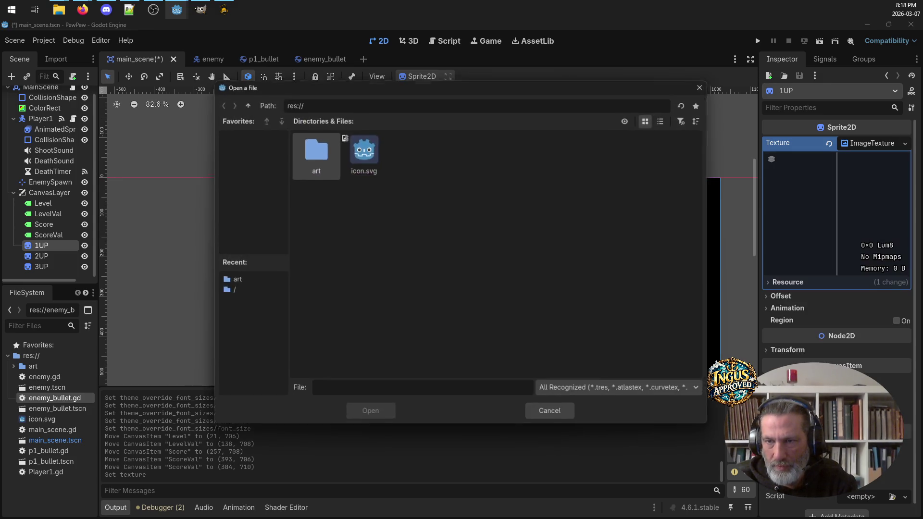
{"action": "double_click", "coordinate": [319, 149]}
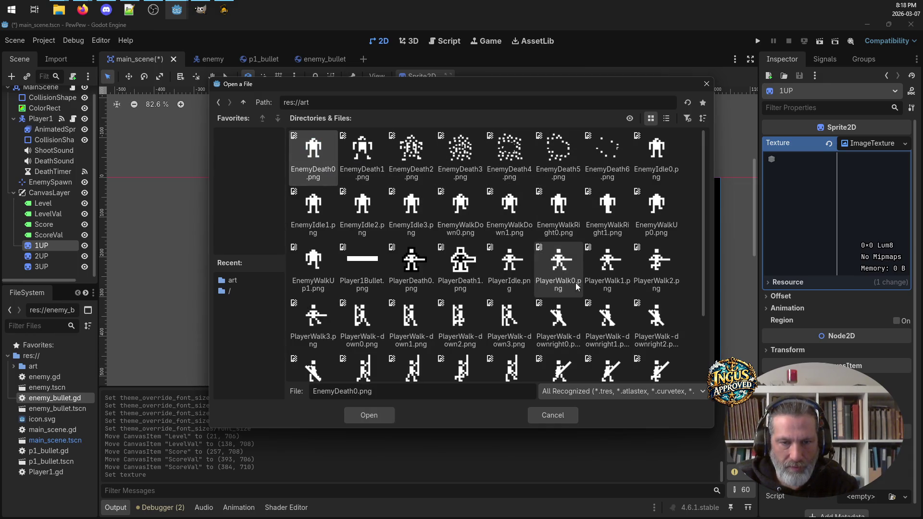
{"action": "left_click", "coordinate": [509, 260]}
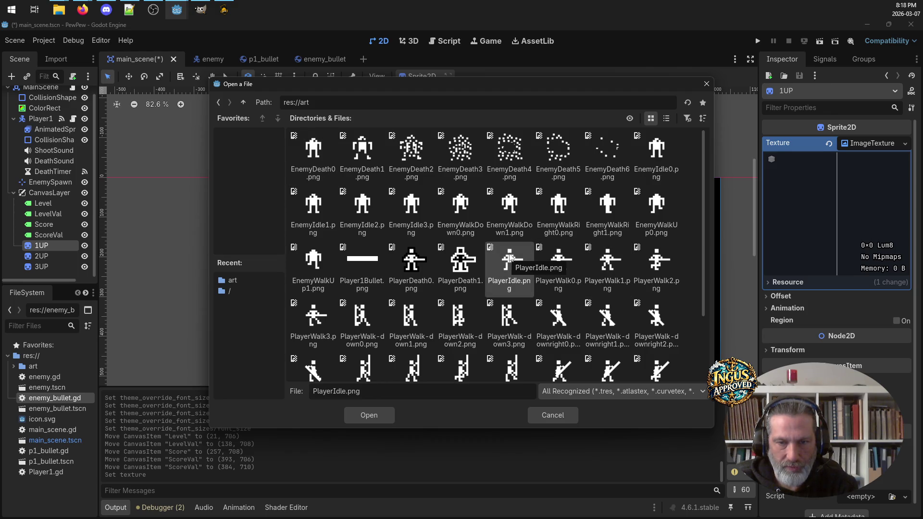
{"action": "left_click", "coordinate": [374, 420]}
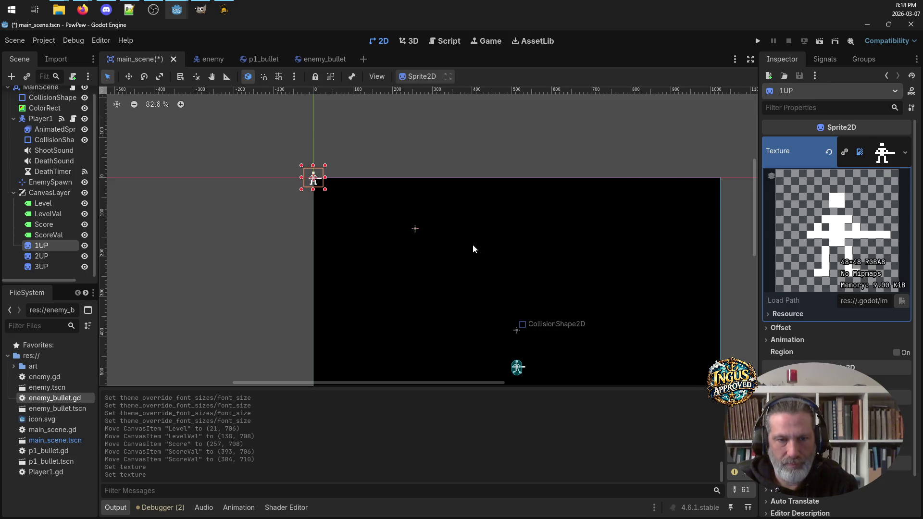
Step: Move the 1UP sprite just left of the game area, to (-119, 109)
{"action": "scroll", "coordinate": [516, 303], "scroll_direction": "down", "scroll_amount": 2}
{"action": "scroll", "coordinate": [723, 247], "scroll_direction": "down", "scroll_amount": 2}
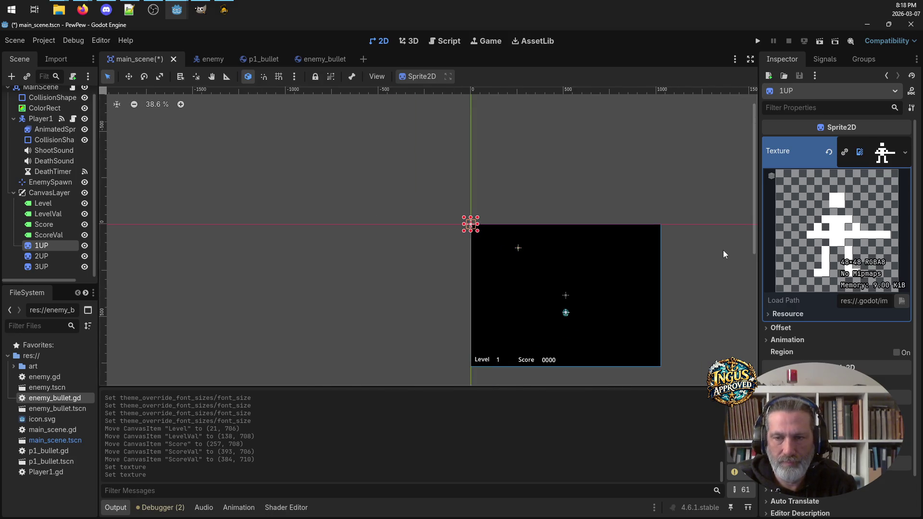
{"action": "scroll", "coordinate": [712, 278], "scroll_direction": "up", "scroll_amount": 2}
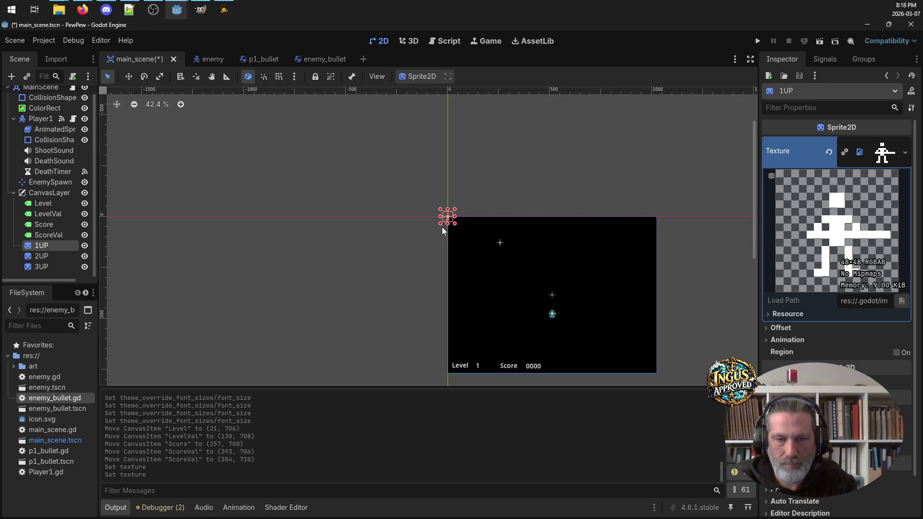
{"action": "scroll", "coordinate": [440, 212], "scroll_direction": "up", "scroll_amount": 14}
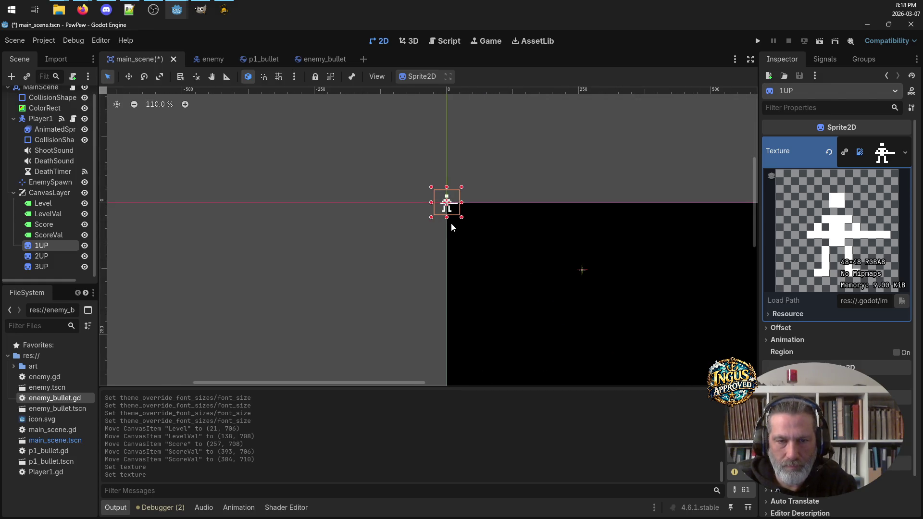
{"action": "mouse_move", "coordinate": [437, 183]}
{"action": "left_mouse_down"}
{"action": "mouse_move", "coordinate": [416, 187]}
{"action": "mouse_move", "coordinate": [374, 277]}
{"action": "mouse_move", "coordinate": [347, 279]}
{"action": "left_mouse_up"}
{"action": "left_click", "coordinate": [439, 197]}
Step: Give 2UP the PlayerIdle.png texture and place it above 1UP at (-117, 50)
{"action": "left_click", "coordinate": [56, 254]}
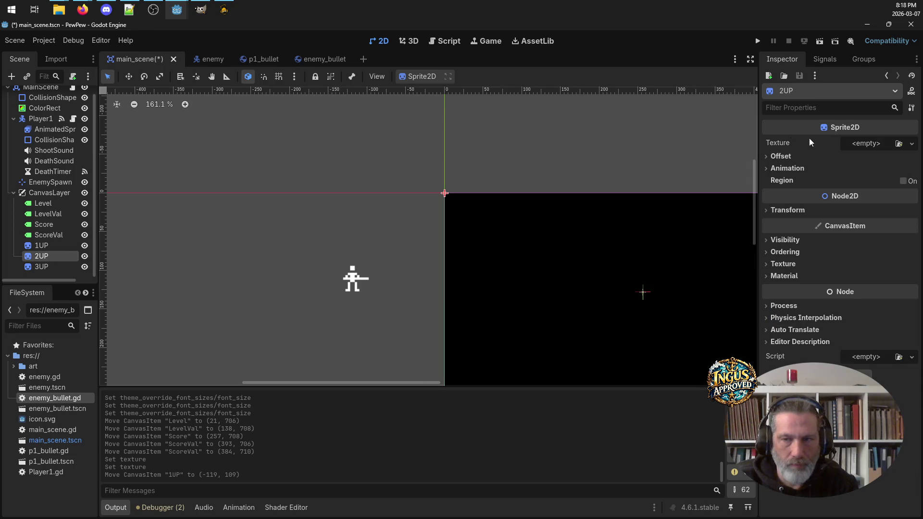
{"action": "left_click", "coordinate": [912, 143]}
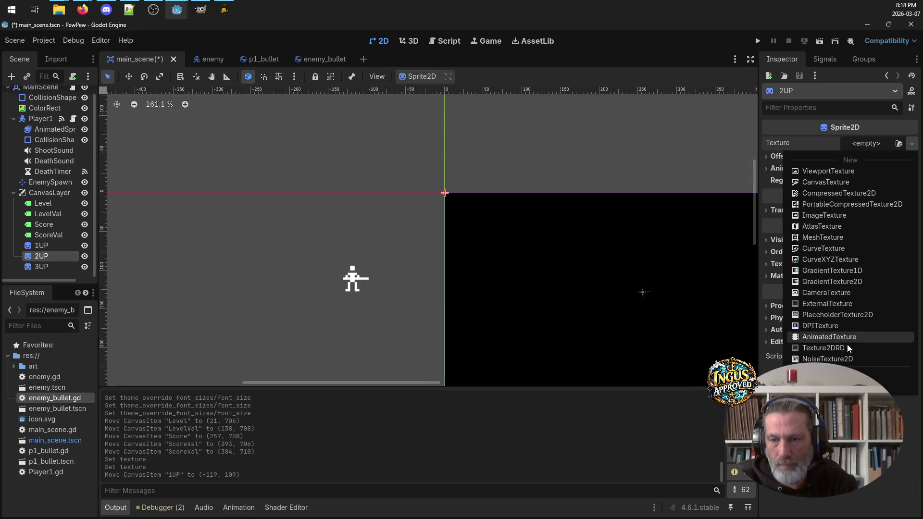
{"action": "left_click", "coordinate": [846, 385]}
{"action": "double_click", "coordinate": [319, 155]}
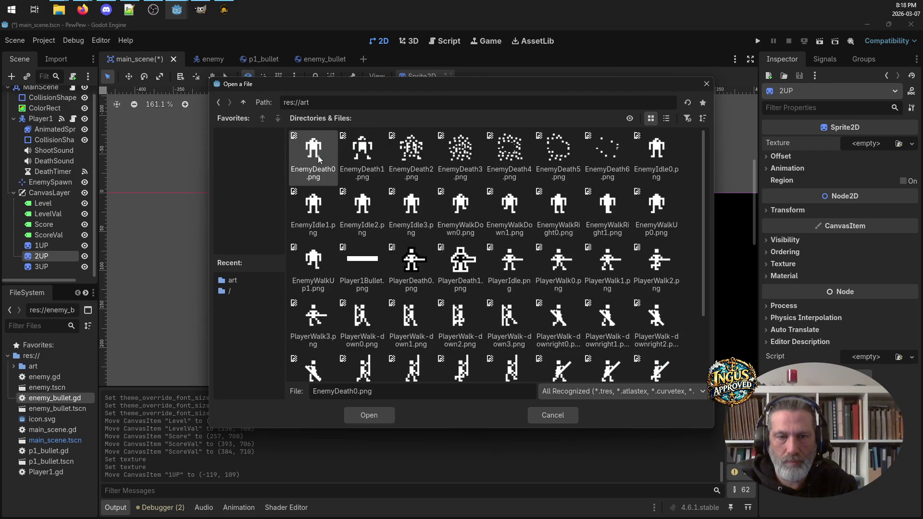
{"action": "left_click", "coordinate": [520, 283]}
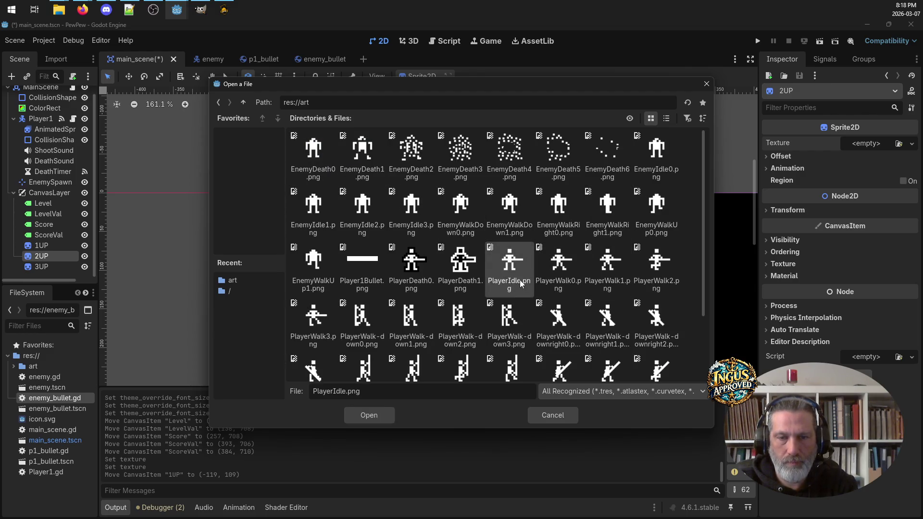
{"action": "left_click", "coordinate": [367, 416]}
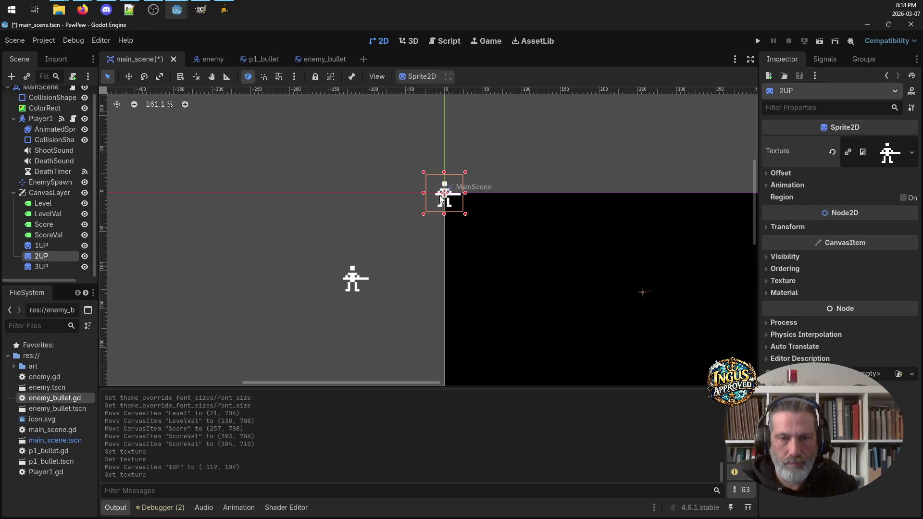
{"action": "left_click_drag", "start_coordinate": [441, 207], "coordinate": [351, 246]}
Step: Load res://art/PlayerIdle.png as the 3UP sprite's texture
{"action": "left_click", "coordinate": [64, 266]}
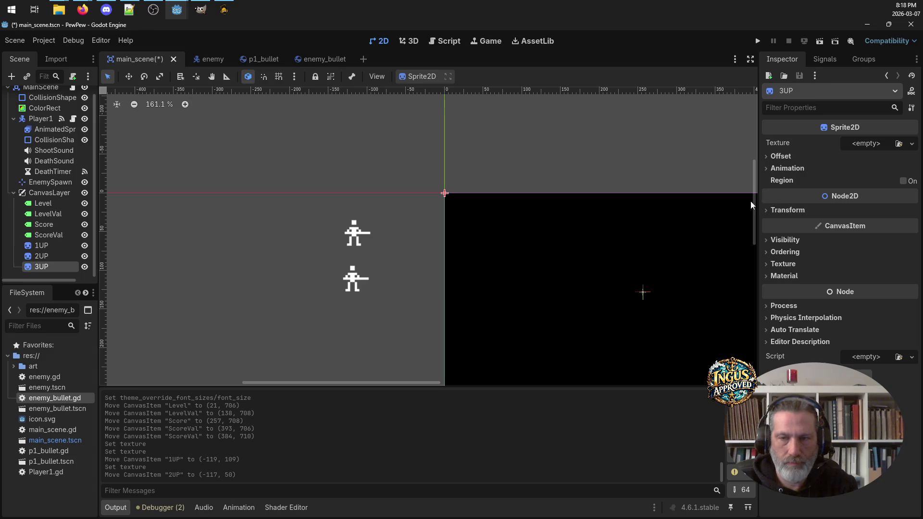
{"action": "left_click", "coordinate": [911, 143]}
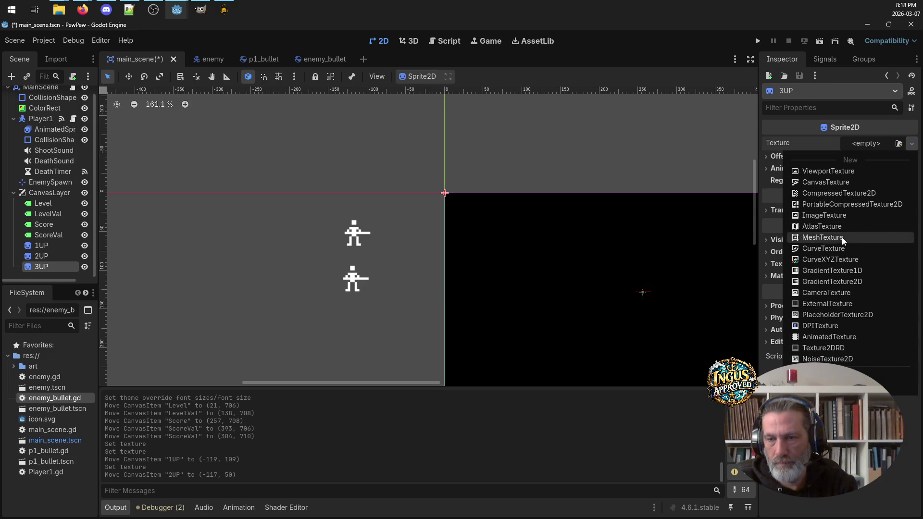
{"action": "left_click", "coordinate": [856, 377]}
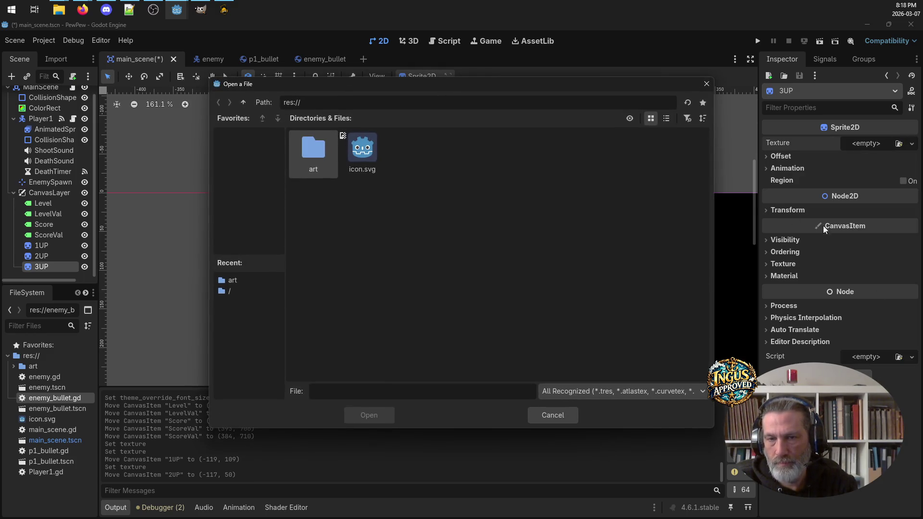
{"action": "double_click", "coordinate": [316, 149]}
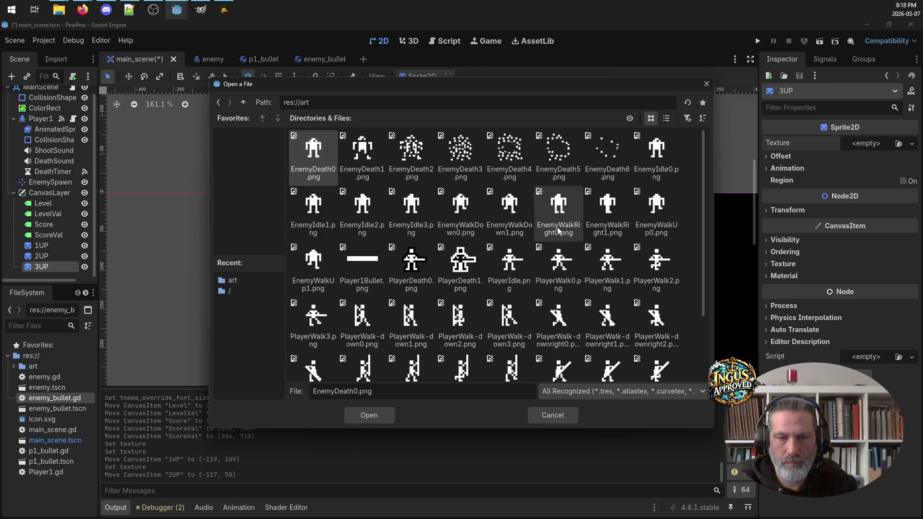
{"action": "left_click", "coordinate": [510, 262]}
{"action": "left_click", "coordinate": [358, 415]}
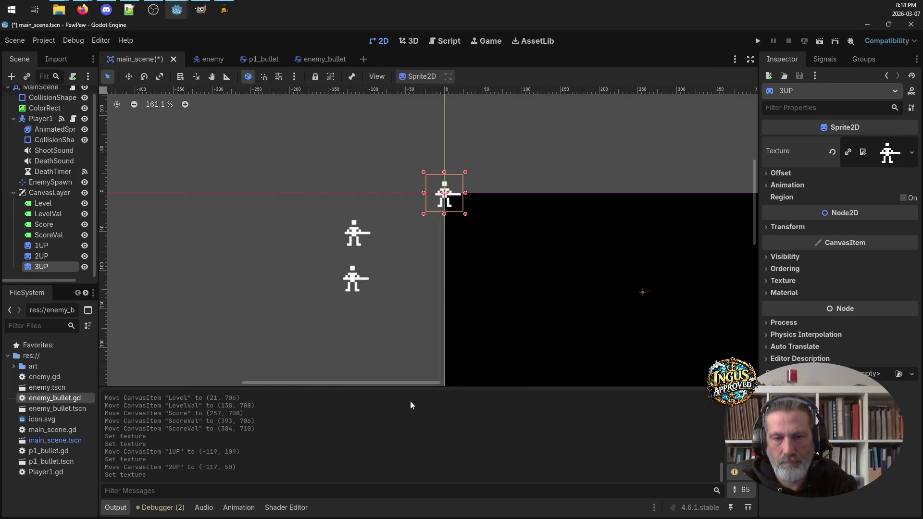
Step: Move 3UP beside 2UP at (-43, 45), then box-select 1UP and 2UP
{"action": "scroll", "coordinate": [701, 284], "scroll_direction": "down", "scroll_amount": 3}
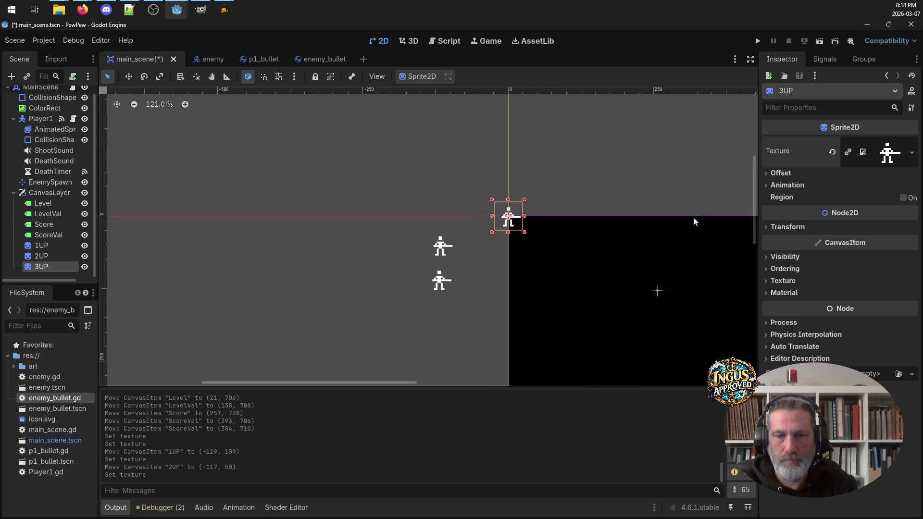
{"action": "left_click_drag", "start_coordinate": [682, 166], "coordinate": [581, 99]}
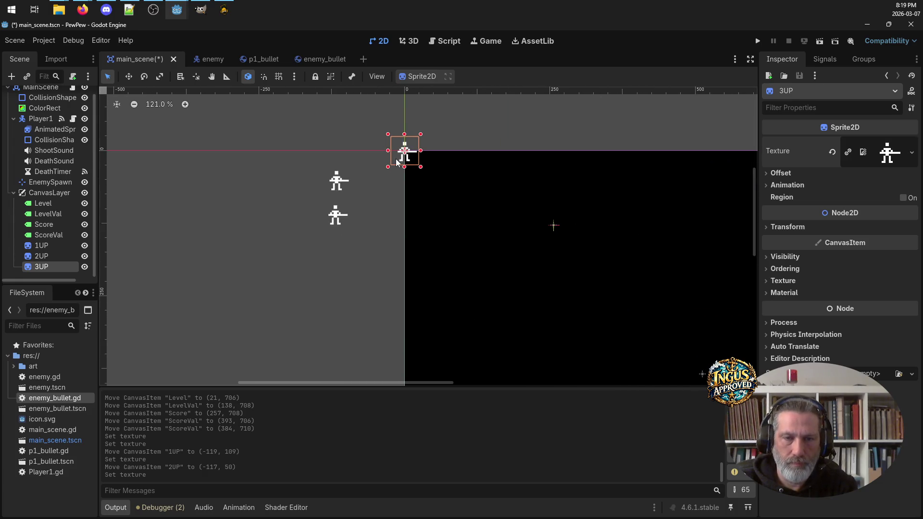
{"action": "scroll", "coordinate": [397, 157], "scroll_direction": "up", "scroll_amount": 6}
{"action": "left_click_drag", "start_coordinate": [417, 144], "coordinate": [346, 214]}
{"action": "scroll", "coordinate": [596, 288], "scroll_direction": "down", "scroll_amount": 6}
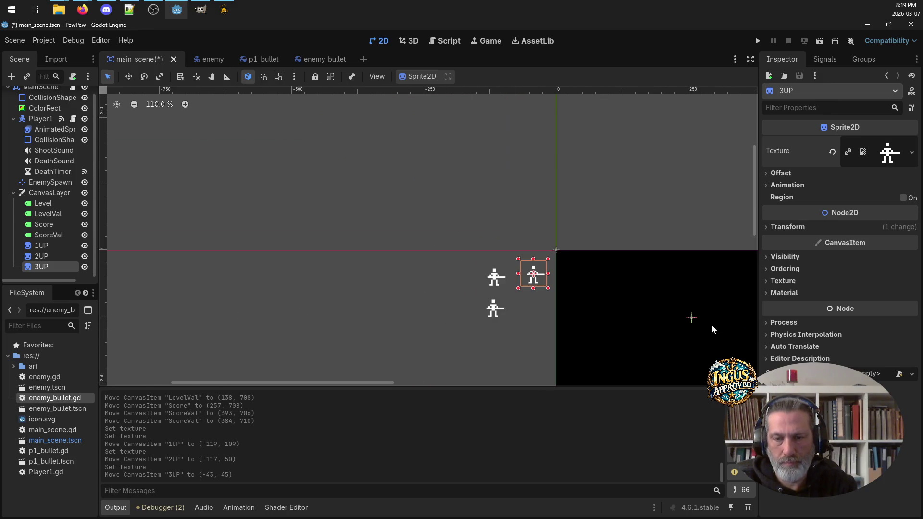
{"action": "scroll", "coordinate": [712, 324], "scroll_direction": "down", "scroll_amount": 3}
{"action": "mouse_move", "coordinate": [342, 116]}
{"action": "left_mouse_down"}
{"action": "mouse_move", "coordinate": [404, 149]}
{"action": "mouse_move", "coordinate": [416, 176]}
{"action": "left_mouse_up"}
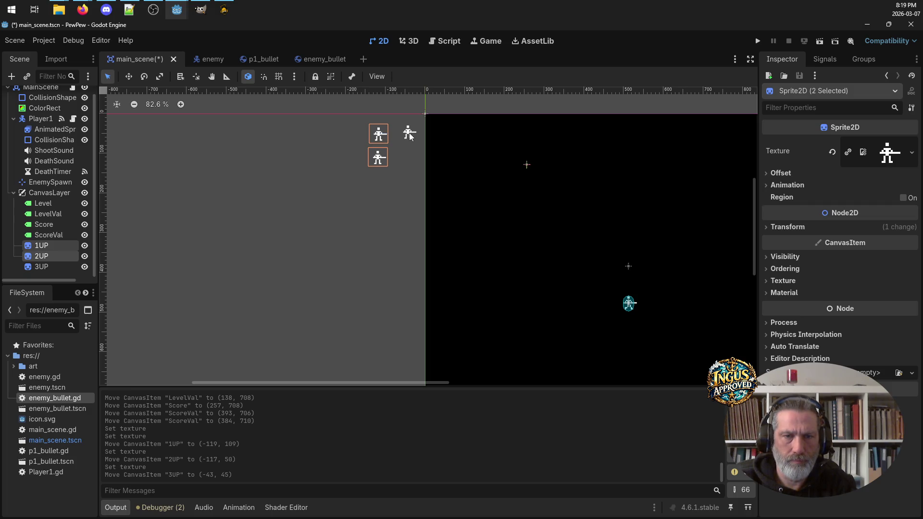
Step: Move the 1UP, 2UP and 3UP life sprites together to the game screen's bottom right
{"action": "left_click", "coordinate": [409, 134], "text": "shift"}
{"action": "mouse_move", "coordinate": [409, 136]}
{"action": "left_mouse_down"}
{"action": "mouse_move", "coordinate": [573, 332]}
{"action": "mouse_move", "coordinate": [744, 378]}
{"action": "mouse_move", "coordinate": [680, 377]}
{"action": "mouse_move", "coordinate": [678, 363]}
{"action": "left_mouse_up"}
{"action": "scroll", "coordinate": [727, 312], "scroll_direction": "down", "scroll_amount": 4}
{"action": "scroll", "coordinate": [727, 312], "scroll_direction": "down", "scroll_amount": 2}
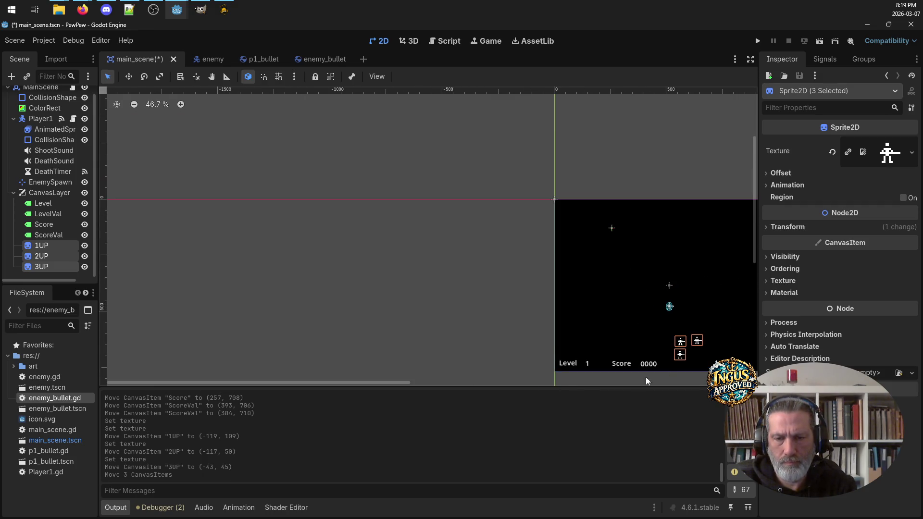
{"action": "scroll", "coordinate": [406, 231], "scroll_direction": "right", "scroll_amount": 3}
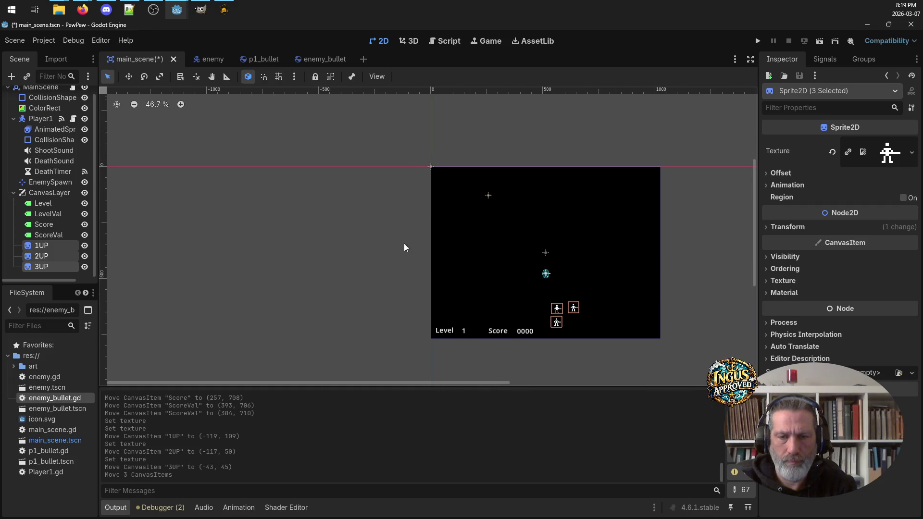
{"action": "scroll", "coordinate": [617, 337], "scroll_direction": "up", "scroll_amount": 6}
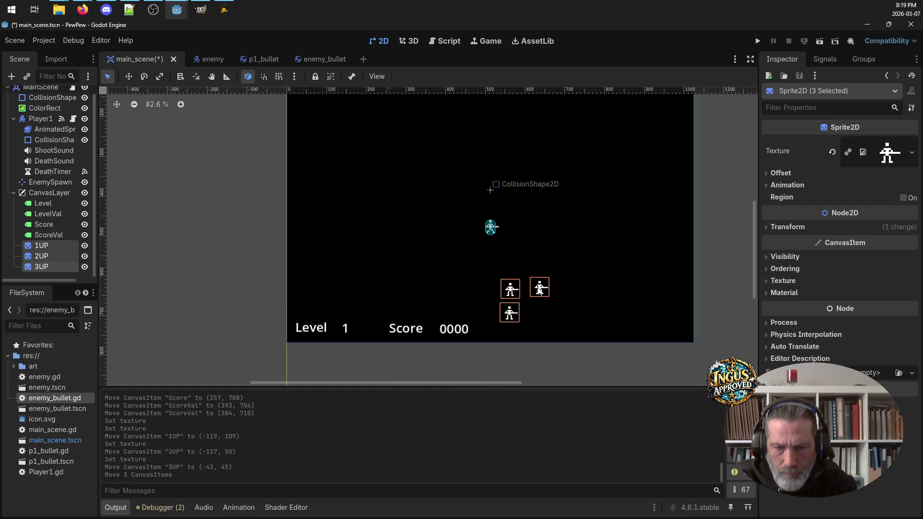
Step: Place 2UP beside 1UP and 3UP at the right end of the row
{"action": "left_click_drag", "start_coordinate": [514, 291], "coordinate": [610, 308]}
{"action": "left_click", "coordinate": [639, 302]}
{"action": "mouse_move", "coordinate": [610, 308]}
{"action": "left_mouse_down"}
{"action": "mouse_move", "coordinate": [631, 332]}
{"action": "mouse_move", "coordinate": [636, 307]}
{"action": "mouse_move", "coordinate": [650, 331]}
{"action": "left_mouse_up"}
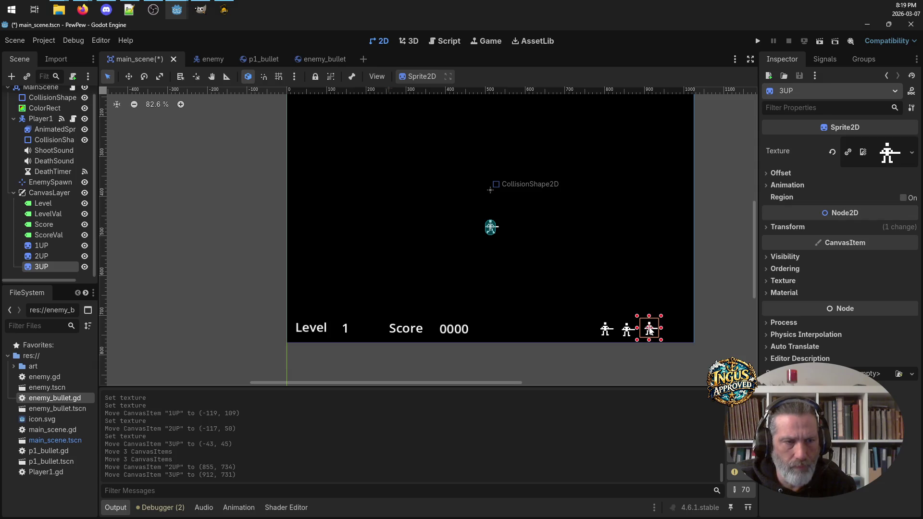
{"action": "left_click", "coordinate": [626, 330]}
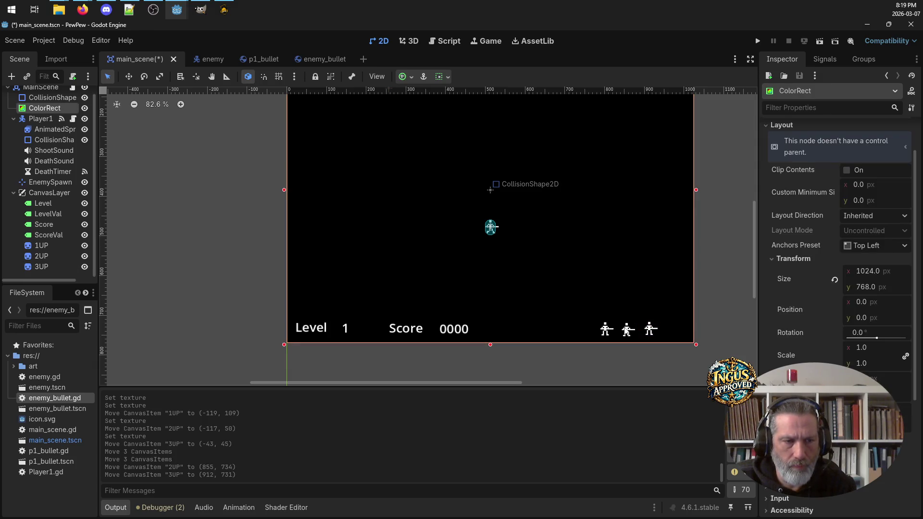
{"action": "left_click", "coordinate": [627, 332]}
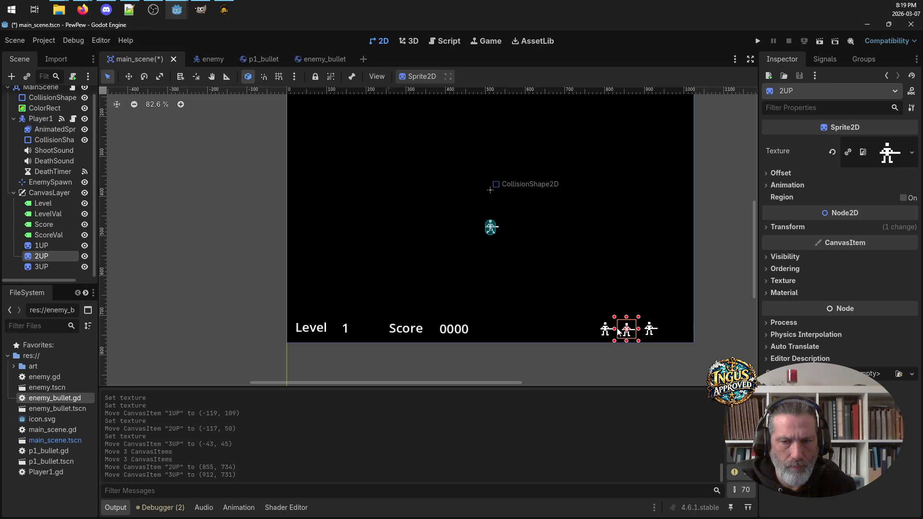
{"action": "left_click", "coordinate": [605, 331]}
{"action": "left_click", "coordinate": [628, 331]}
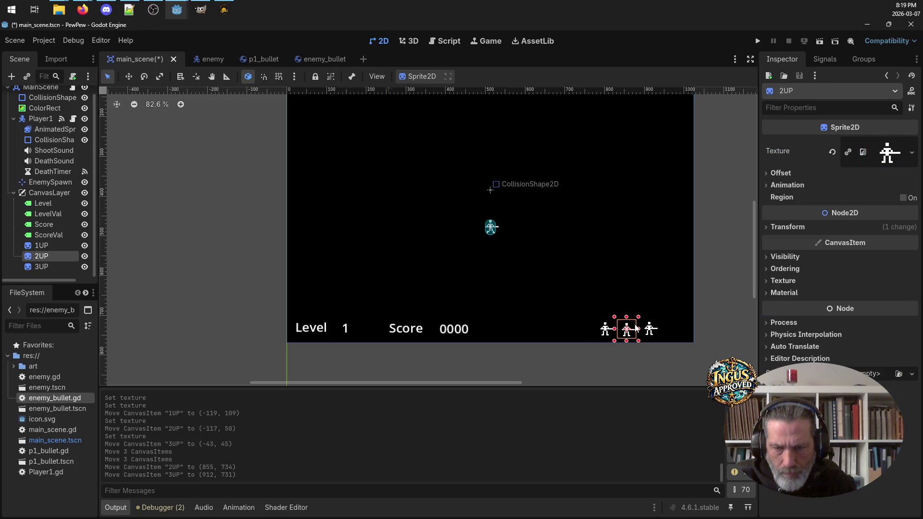
Step: Nudge 2UP and 3UP pixel by pixel to even the row, then save main_scene.tscn
{"action": "key", "text": "Up"}
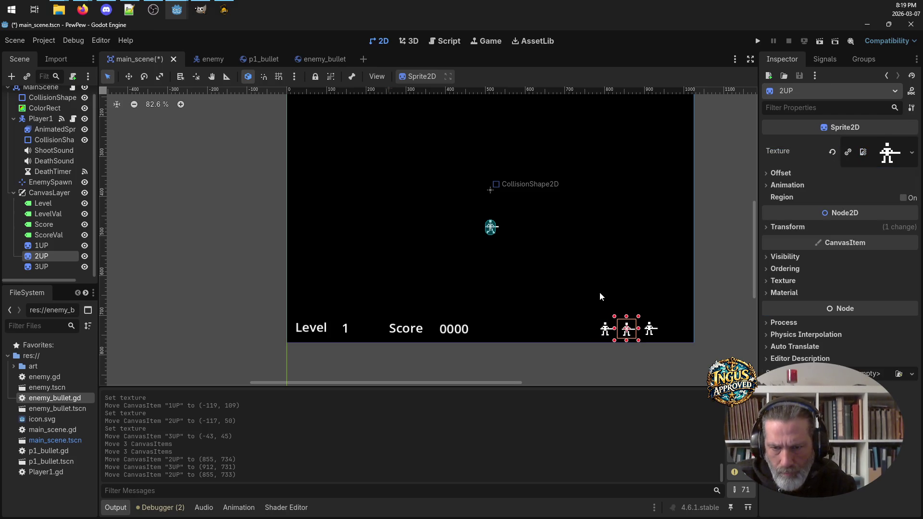
{"action": "left_click", "coordinate": [648, 336]}
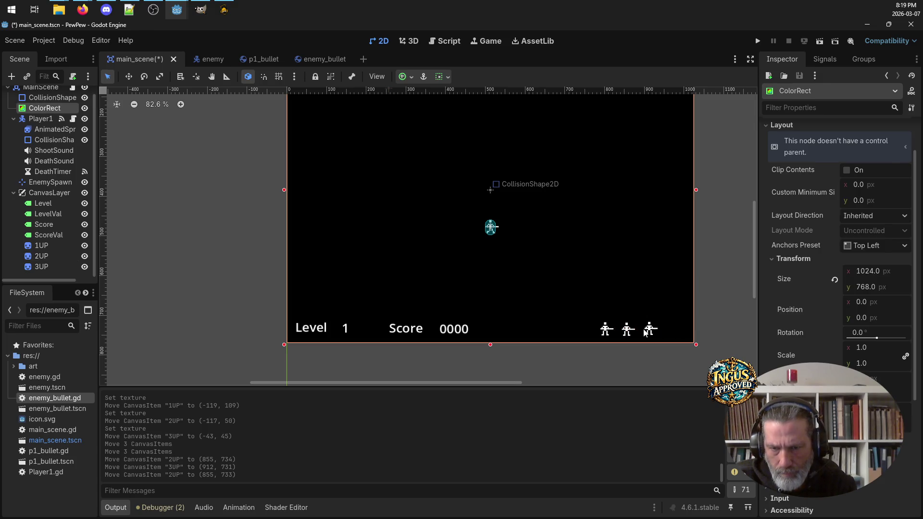
{"action": "left_click", "coordinate": [648, 331]}
{"action": "key", "text": "Left"}
{"action": "key", "text": "Down"}
{"action": "key", "text": "Down"}
{"action": "key", "text": "Left"}
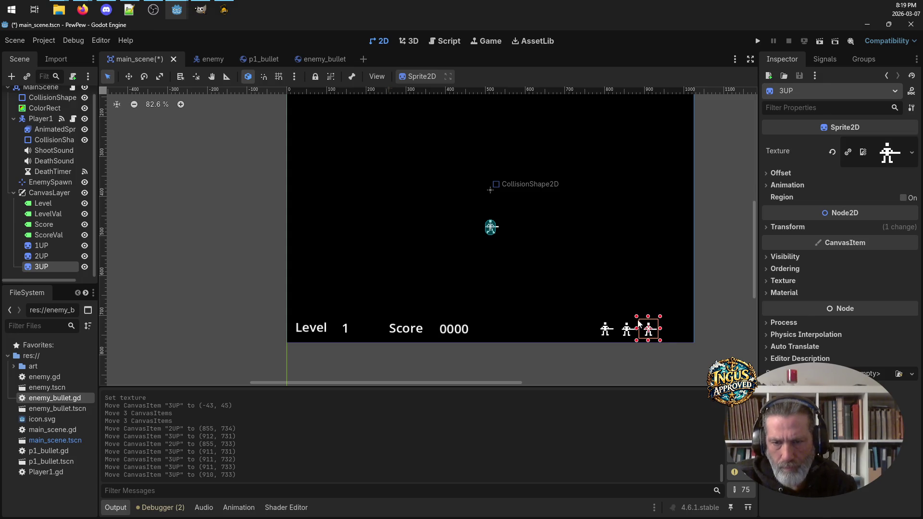
{"action": "left_click", "coordinate": [620, 371]}
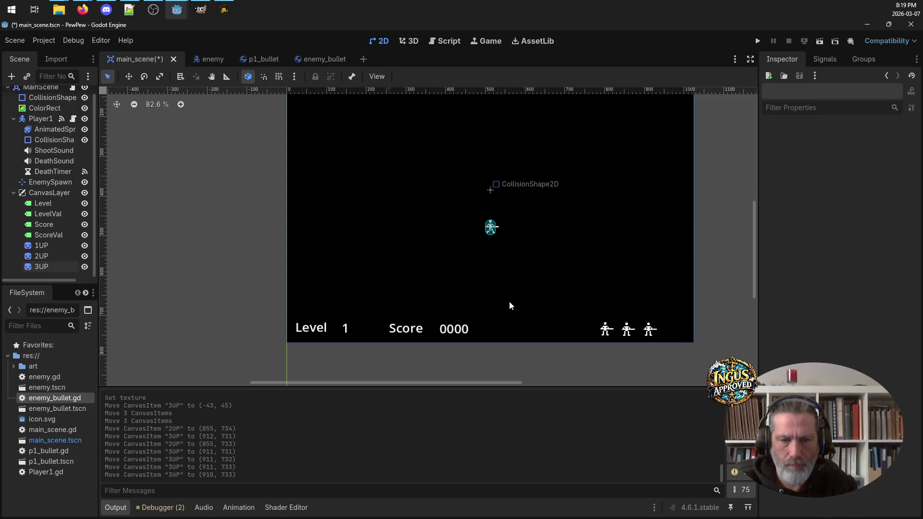
{"action": "key", "text": "ctrl+s"}
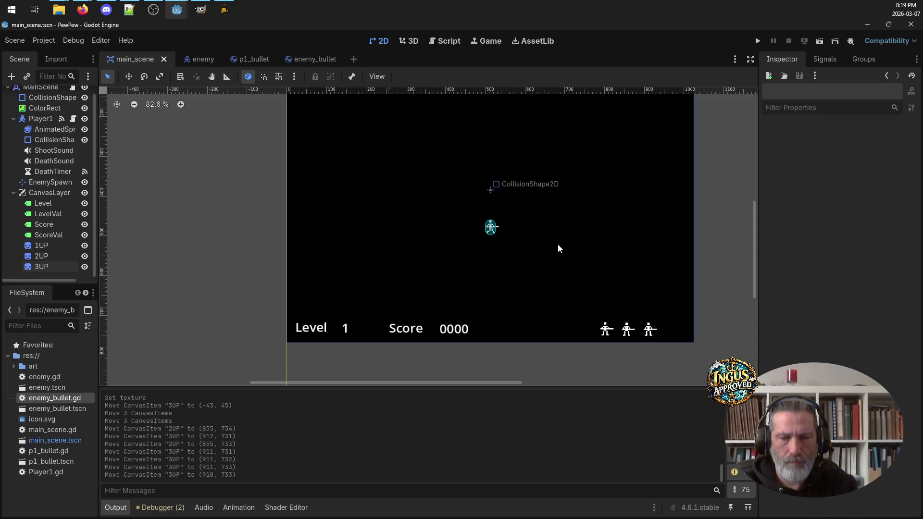
{"action": "scroll", "coordinate": [582, 239], "scroll_direction": "up", "scroll_amount": 1}
{"action": "scroll", "coordinate": [591, 237], "scroll_direction": "down", "scroll_amount": 3}
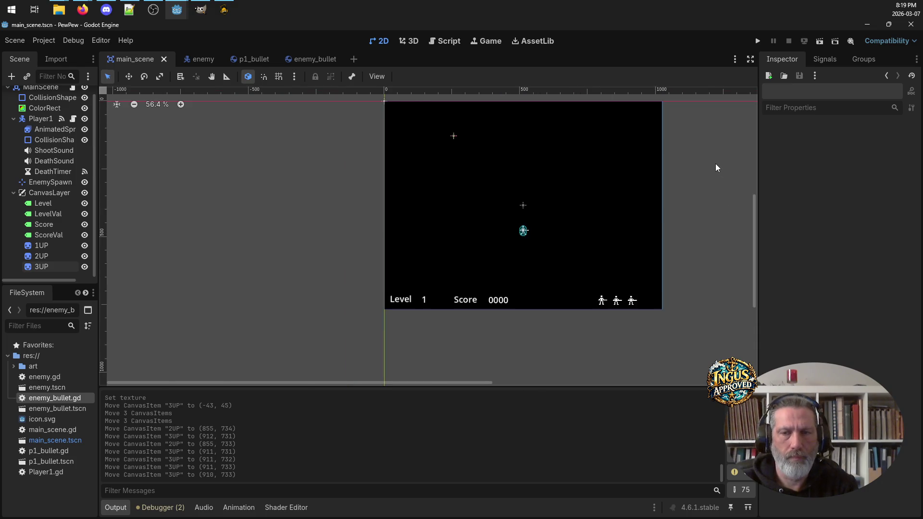
{"action": "scroll", "coordinate": [714, 161], "scroll_direction": "up", "scroll_amount": 2}
{"action": "scroll", "coordinate": [714, 160], "scroll_direction": "down", "scroll_amount": 3}
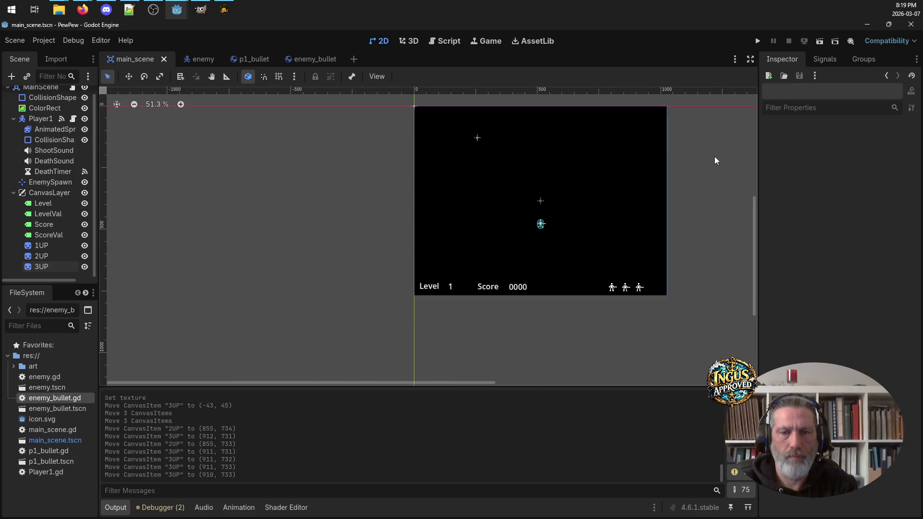
{"action": "left_click_drag", "start_coordinate": [755, 256], "coordinate": [754, 235]}
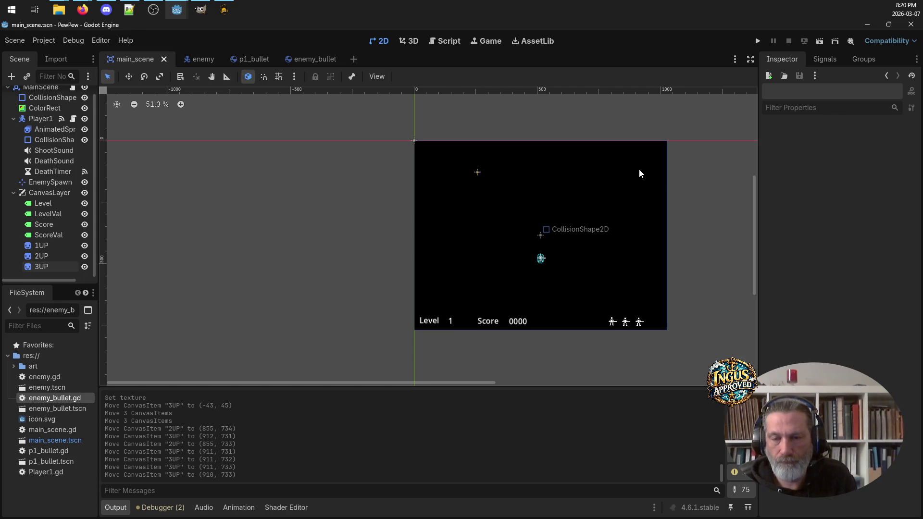
Step: Run the PewPew project and steer the player around, firing a shot, to check the HUD
{"action": "left_click", "coordinate": [757, 41]}
{"action": "key", "text": "Left"}
{"action": "key", "text": "Down"}
{"action": "key", "text": "Right"}
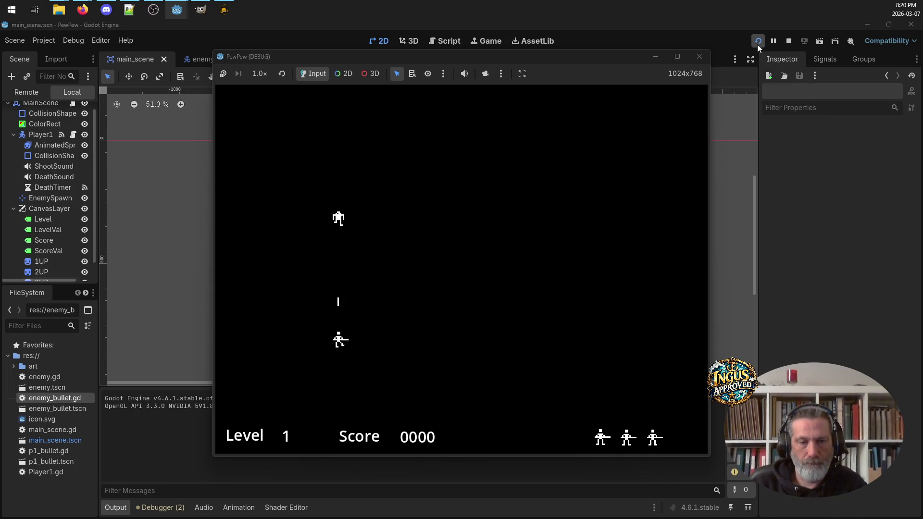
{"action": "key", "text": "Up"}
{"action": "key", "text": "Right"}
{"action": "key", "text": "Right"}
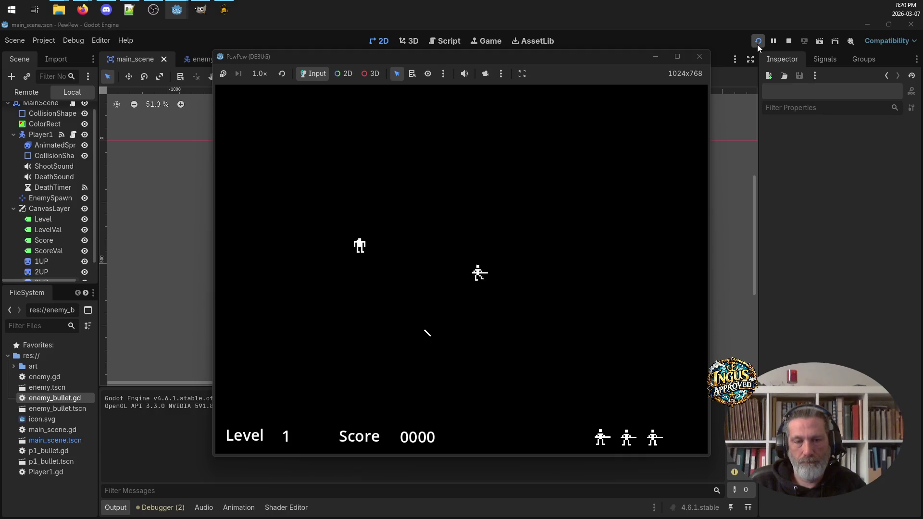
{"action": "key", "text": "space"}
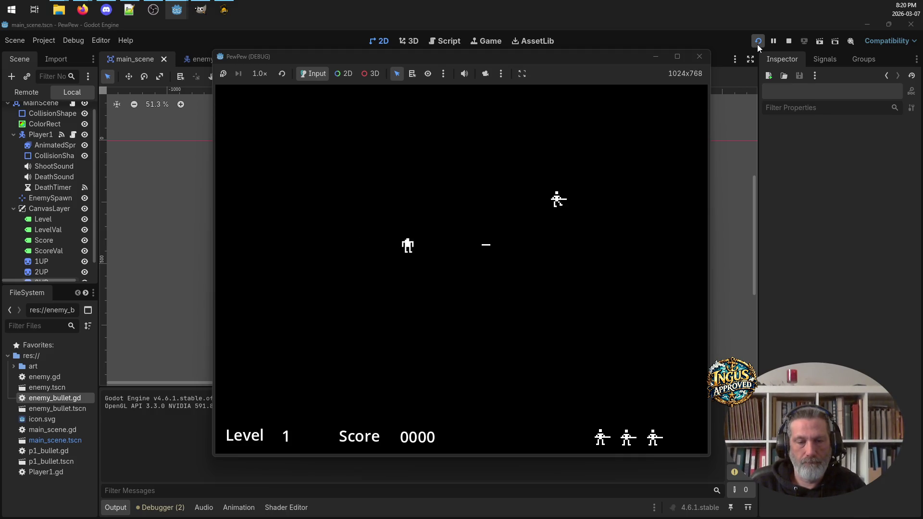
Step: Keep moving the player and firing while Level 1, Score 0000 and three lives stay visible
{"action": "key", "text": "Up"}
{"action": "key", "text": "Down"}
{"action": "key", "text": "Left"}
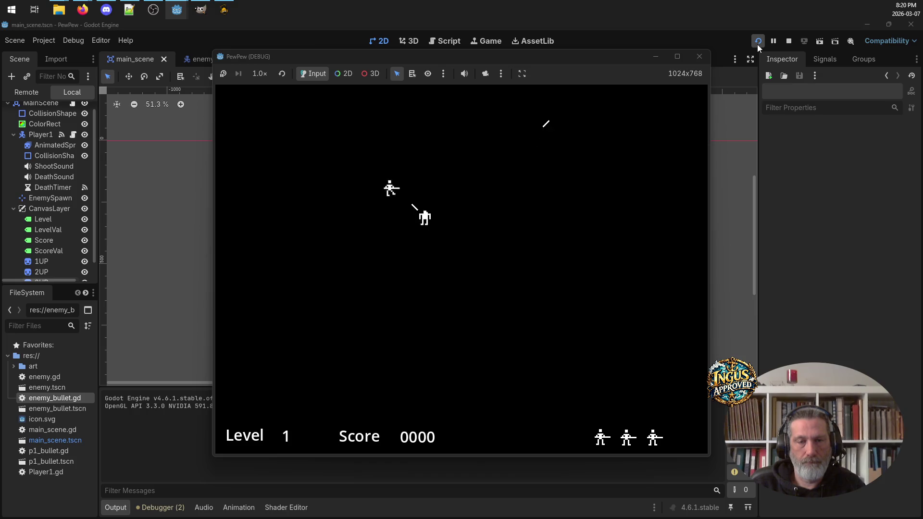
{"action": "key", "text": "Down"}
{"action": "key", "text": "Right"}
{"action": "key", "text": "Right"}
{"action": "key", "text": "space"}
{"action": "key", "text": "Up"}
{"action": "key", "text": "Down"}
{"action": "key", "text": "Left"}
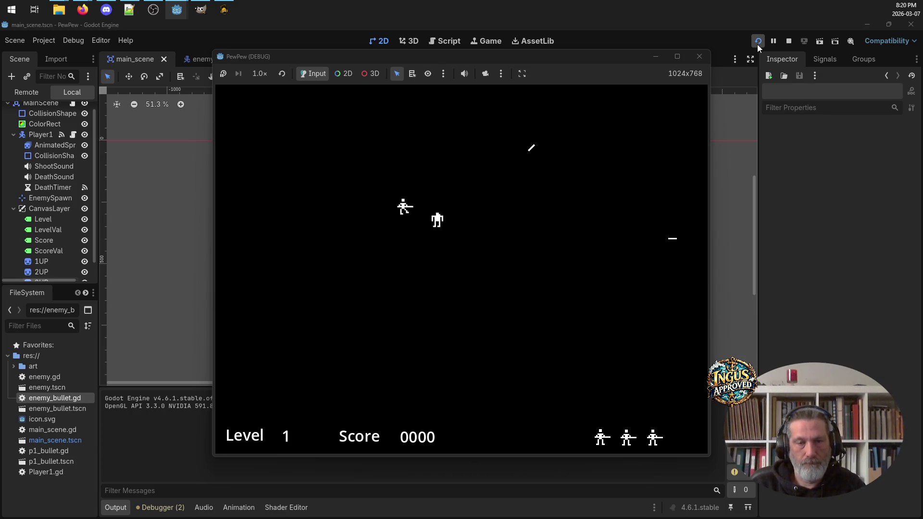
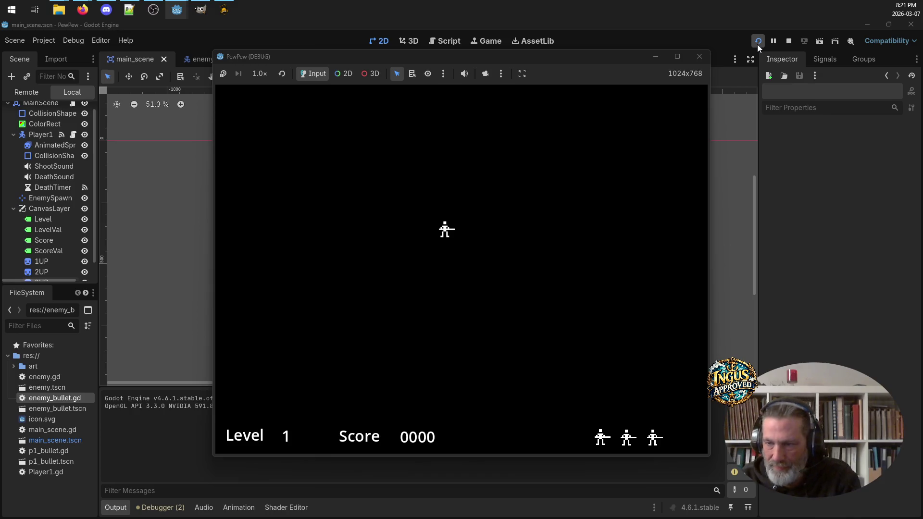
Step: Stop the PewPew playtest, zoom in, and select the Level, level number, Score and 0000 labels
{"action": "left_click", "coordinate": [699, 56]}
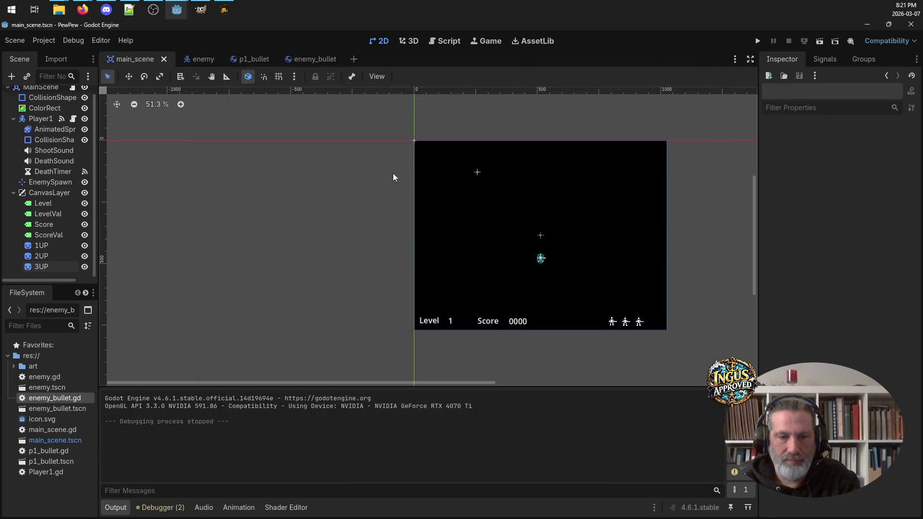
{"action": "scroll", "coordinate": [478, 235], "scroll_direction": "up", "scroll_amount": 5}
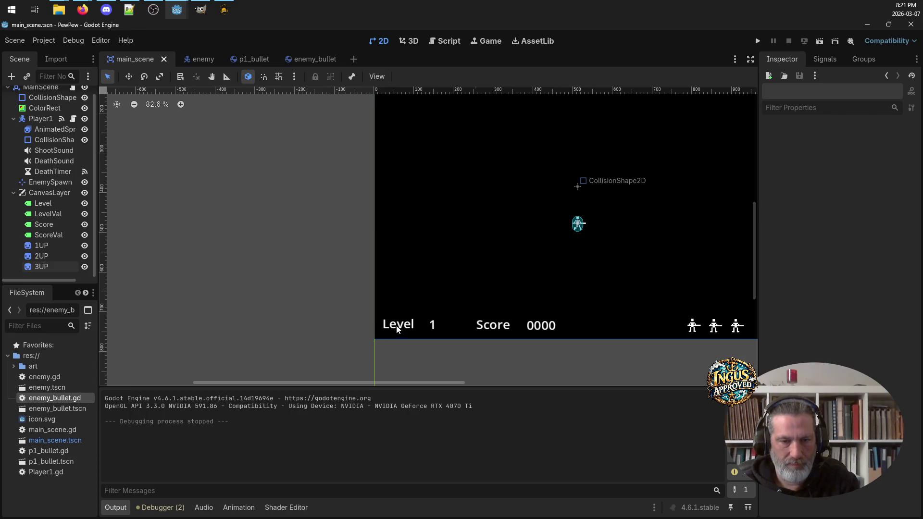
{"action": "left_click", "coordinate": [398, 329]}
{"action": "left_click", "coordinate": [433, 327], "text": "shift"}
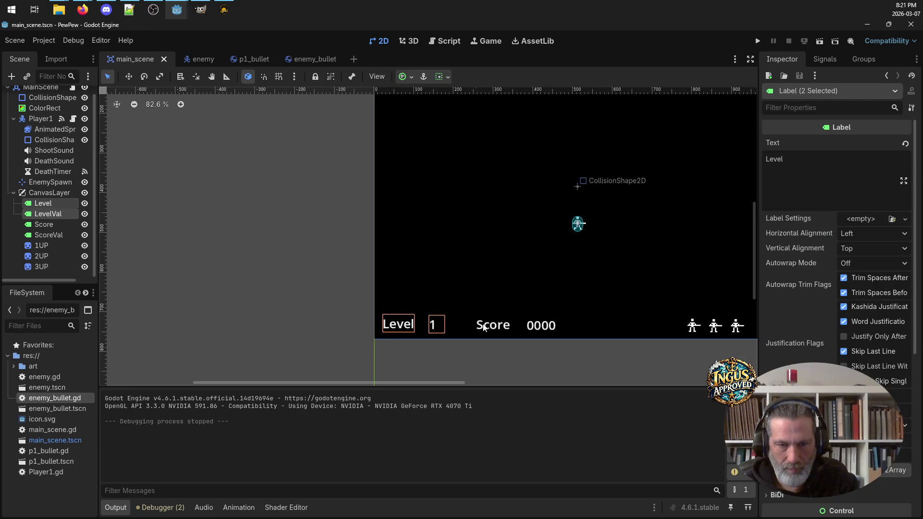
{"action": "left_click", "coordinate": [508, 327], "text": "shift"}
{"action": "left_click", "coordinate": [548, 328], "text": "shift"}
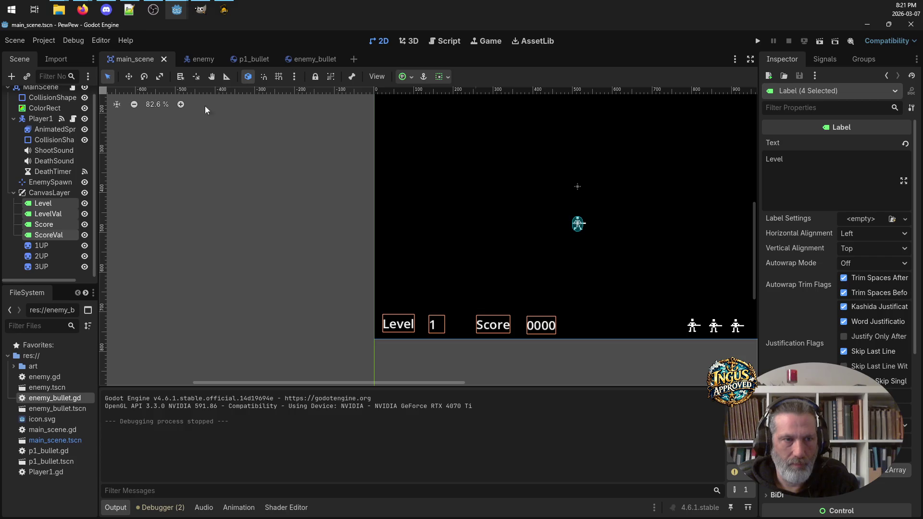
Step: Open and dismiss the canvas options menu, then select only the level number label
{"action": "right_click", "coordinate": [497, 327]}
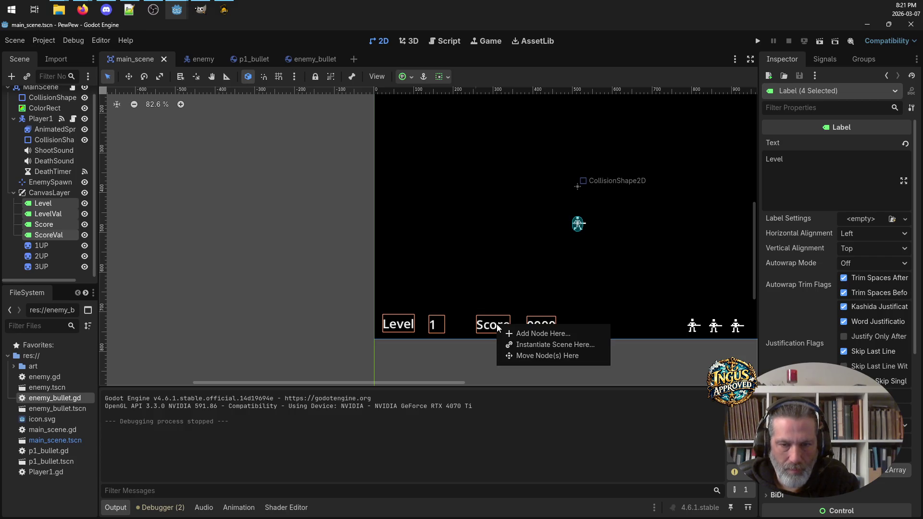
{"action": "left_click", "coordinate": [274, 294]}
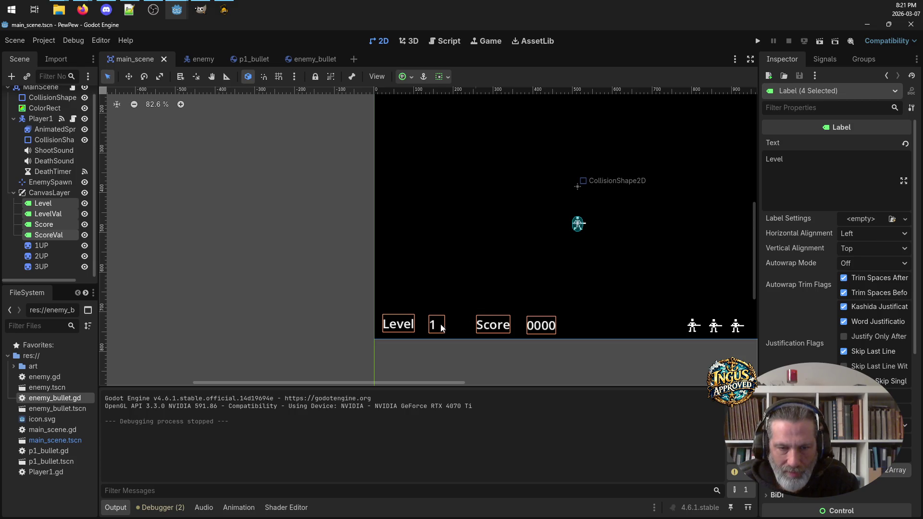
{"action": "left_click", "coordinate": [432, 356]}
Step: Nudge the level number, Score and score value labels up one pixel each
{"action": "left_click", "coordinate": [435, 327]}
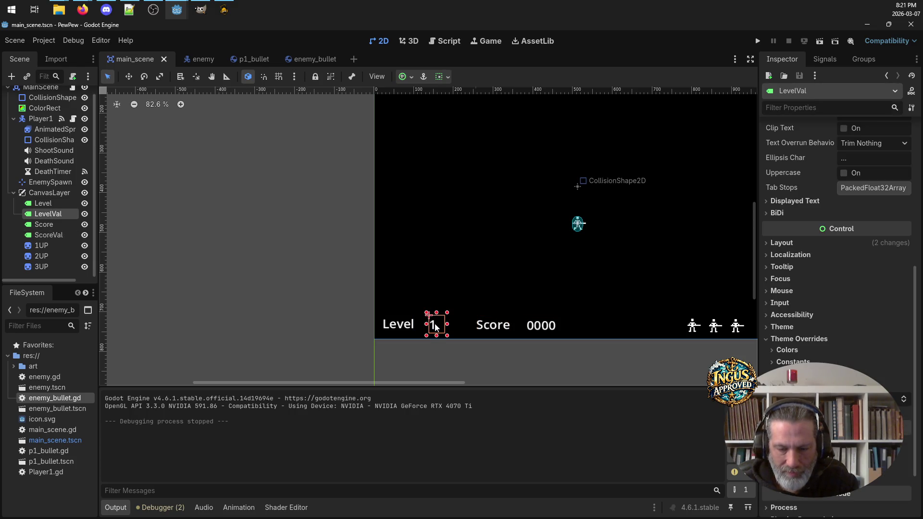
{"action": "key", "text": "Up"}
{"action": "key", "text": "Up"}
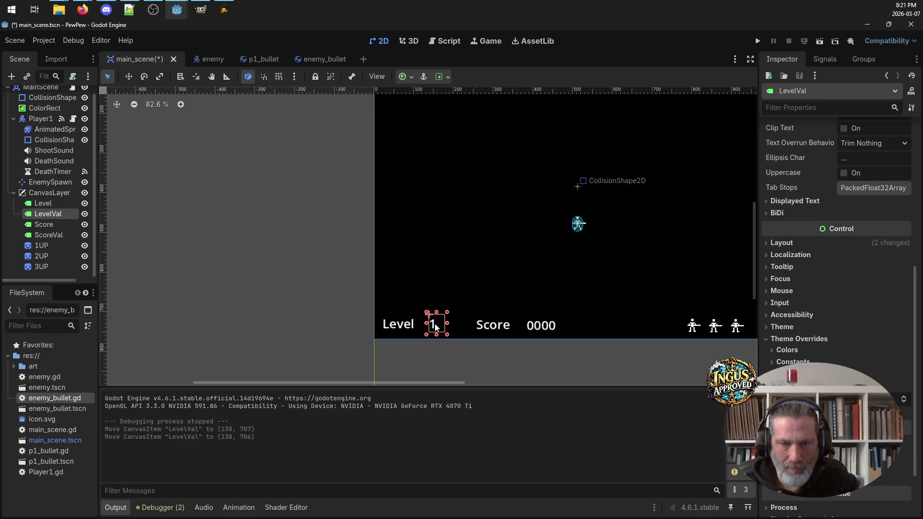
{"action": "left_click", "coordinate": [490, 328]}
{"action": "key", "text": "Up"}
{"action": "key", "text": "Up"}
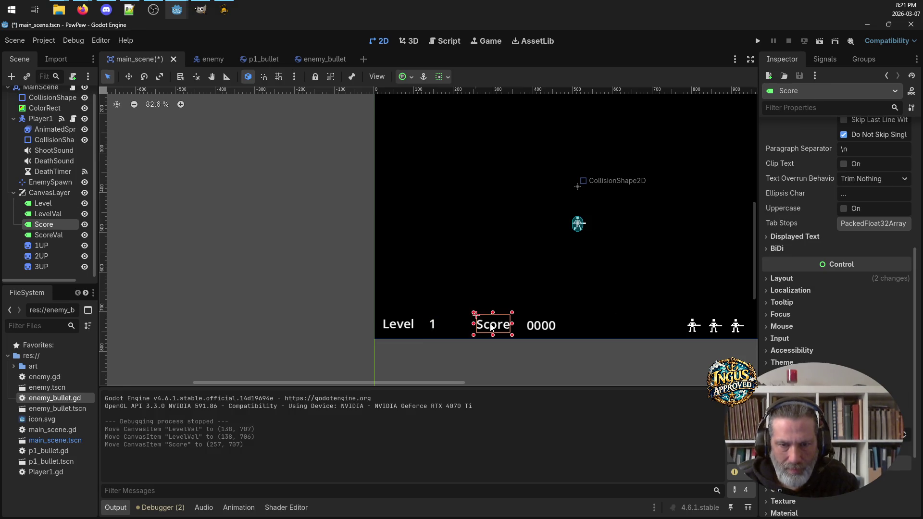
{"action": "left_click", "coordinate": [542, 333]}
{"action": "key", "text": "Up"}
{"action": "key", "text": "Up"}
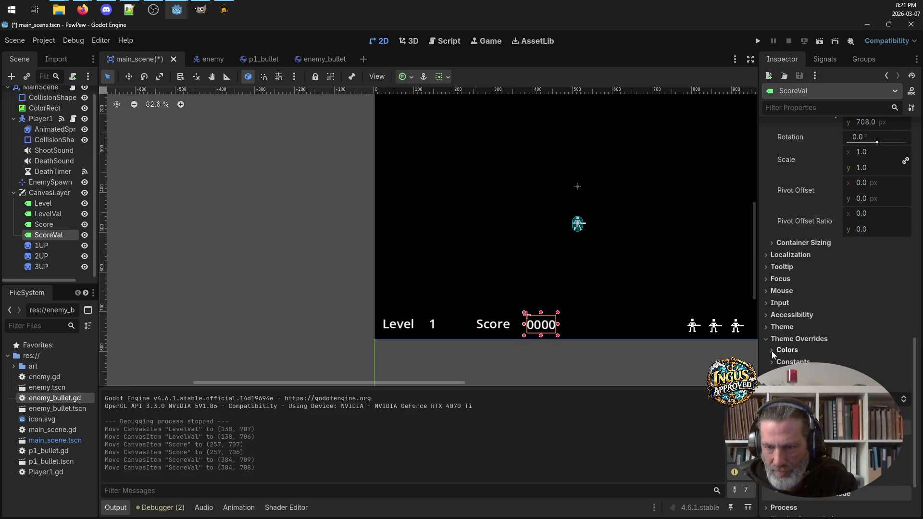
{"action": "left_click", "coordinate": [791, 386]}
{"action": "scroll", "coordinate": [791, 385], "scroll_direction": "down", "scroll_amount": 3}
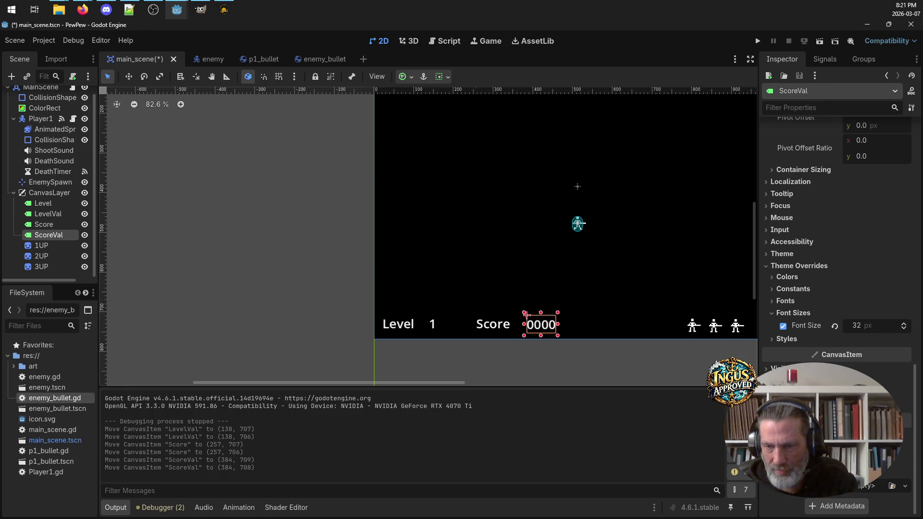
{"action": "scroll", "coordinate": [782, 222], "scroll_direction": "up", "scroll_amount": 5}
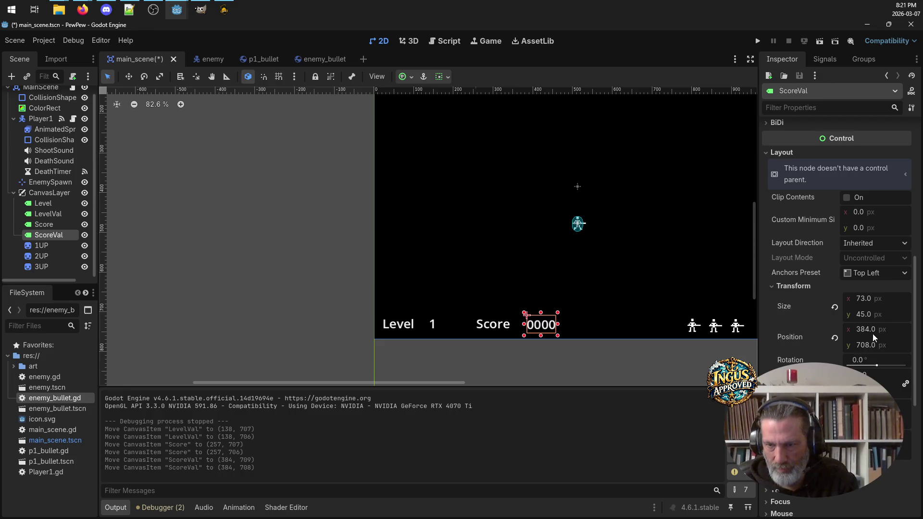
Step: Set the Score label's Transform Position y to 708 in the Inspector
{"action": "left_click", "coordinate": [498, 332]}
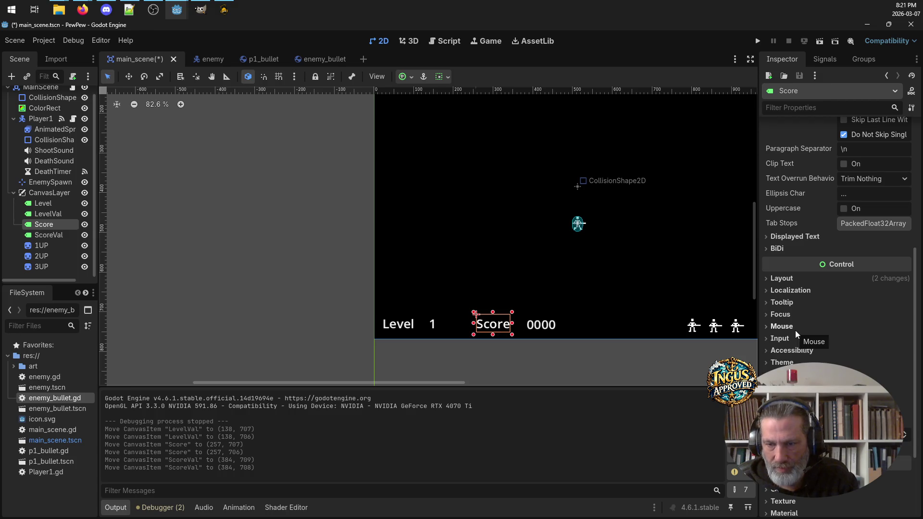
{"action": "left_click", "coordinate": [766, 279]}
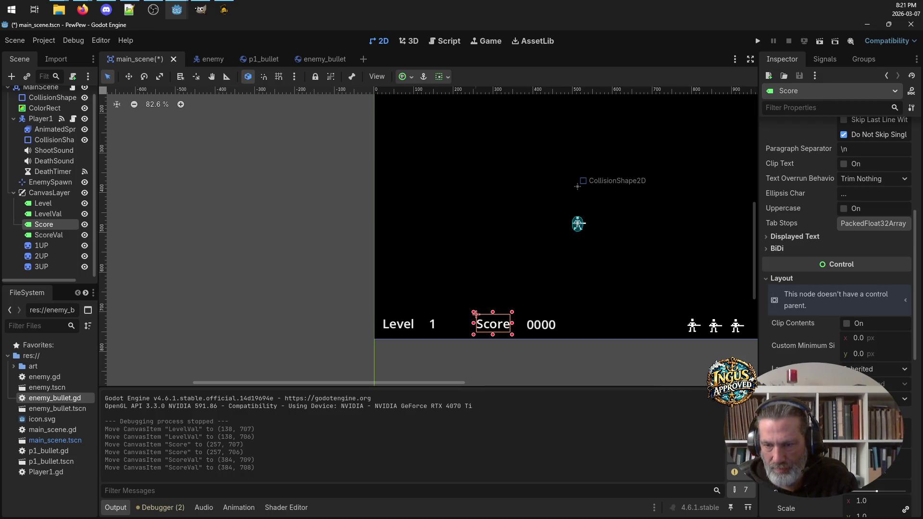
{"action": "scroll", "coordinate": [837, 264], "scroll_direction": "down", "scroll_amount": 3}
{"action": "left_click", "coordinate": [872, 374]}
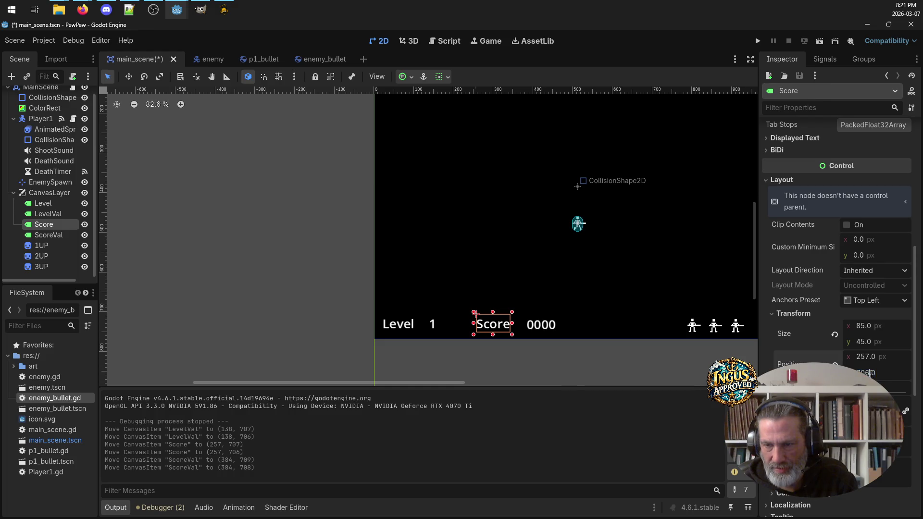
{"action": "key", "text": "Return"}
Step: Confirm the level number label's new vertical position of 706, then select the Level label
{"action": "left_click", "coordinate": [435, 329]}
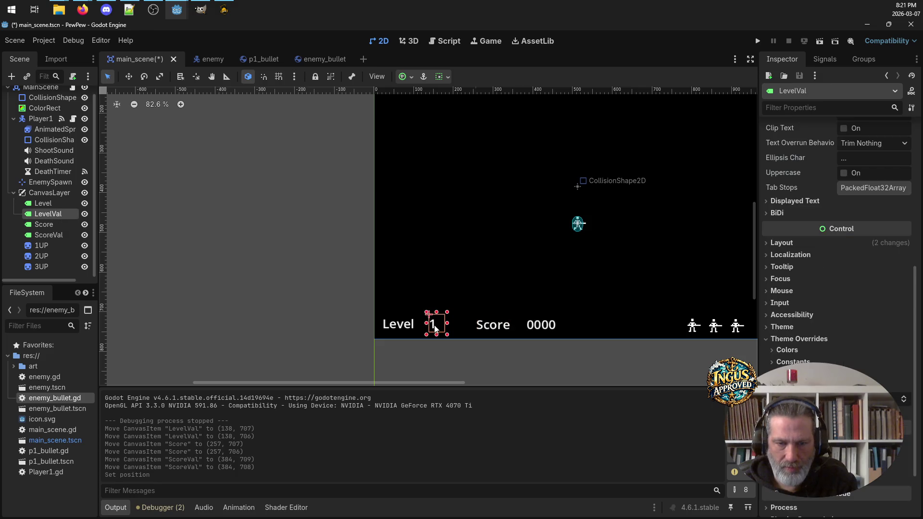
{"action": "left_click", "coordinate": [769, 242]}
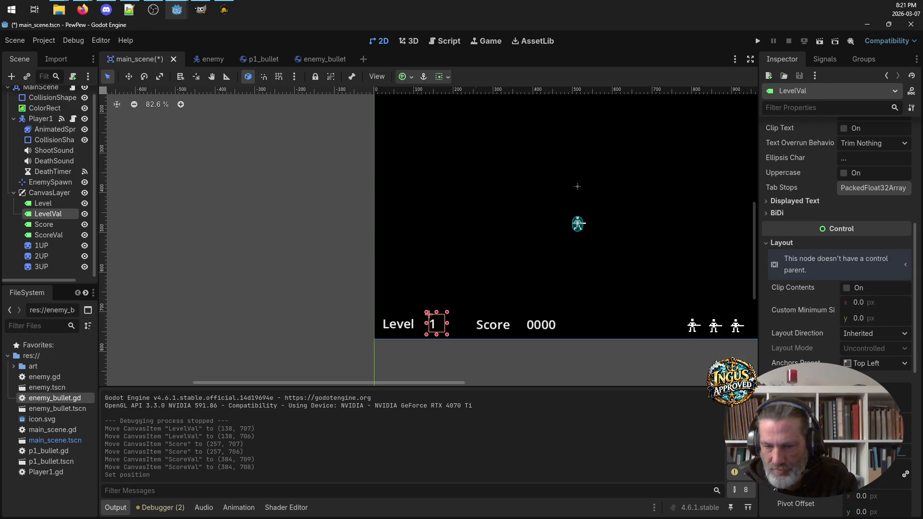
{"action": "key", "text": "Return"}
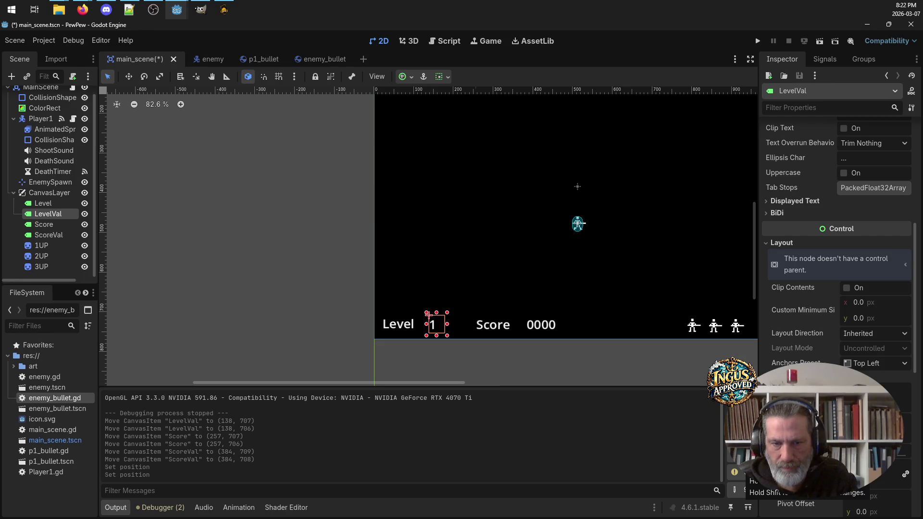
{"action": "left_click", "coordinate": [392, 325]}
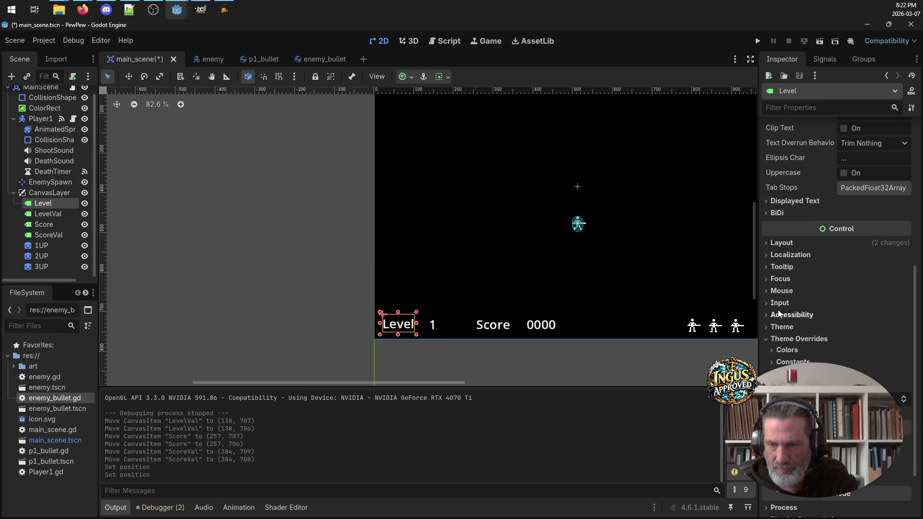
Step: Expand the Level label's Layout > Transform and lower its Position y by about 2 px
{"action": "left_click", "coordinate": [772, 244]}
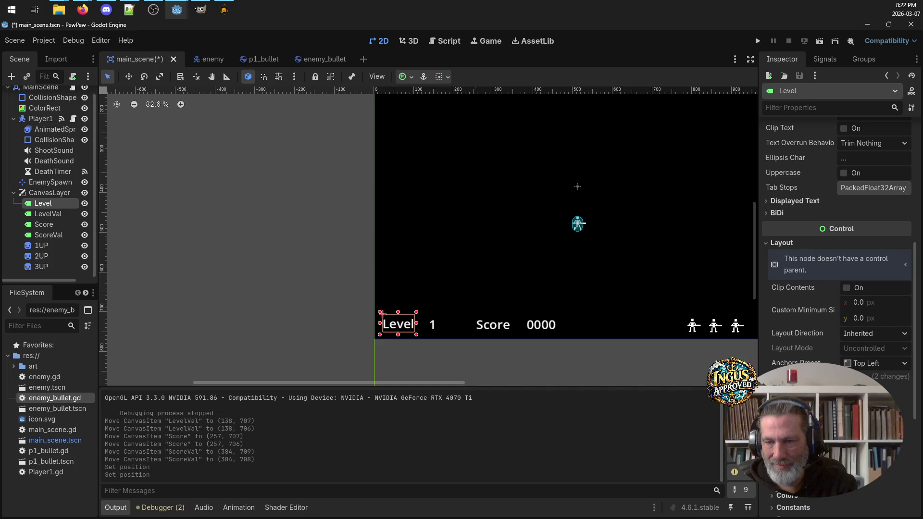
{"action": "left_click", "coordinate": [793, 377]}
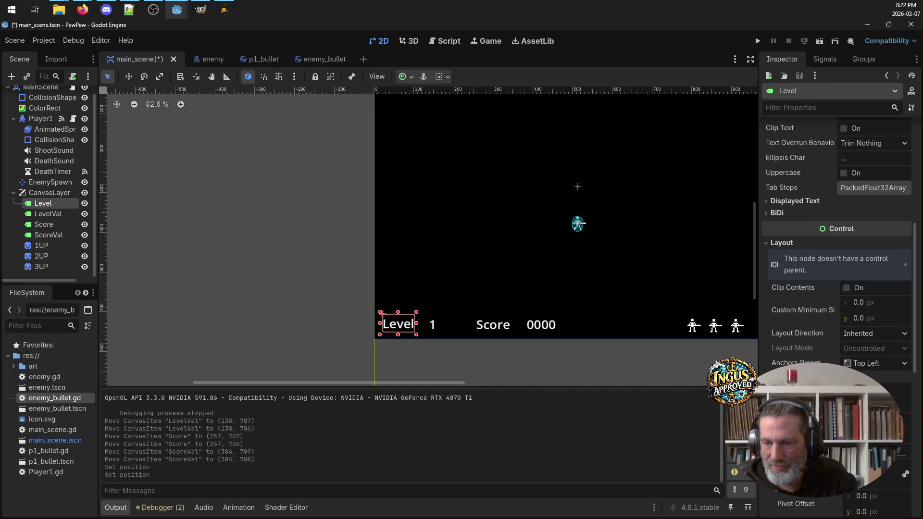
{"action": "key", "text": "Up"}
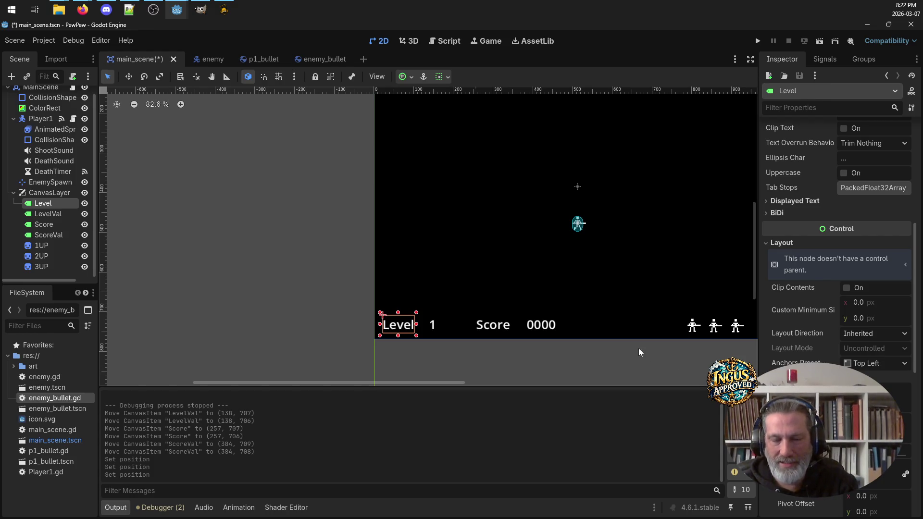
{"action": "left_click_drag", "start_coordinate": [424, 386], "coordinate": [508, 386]}
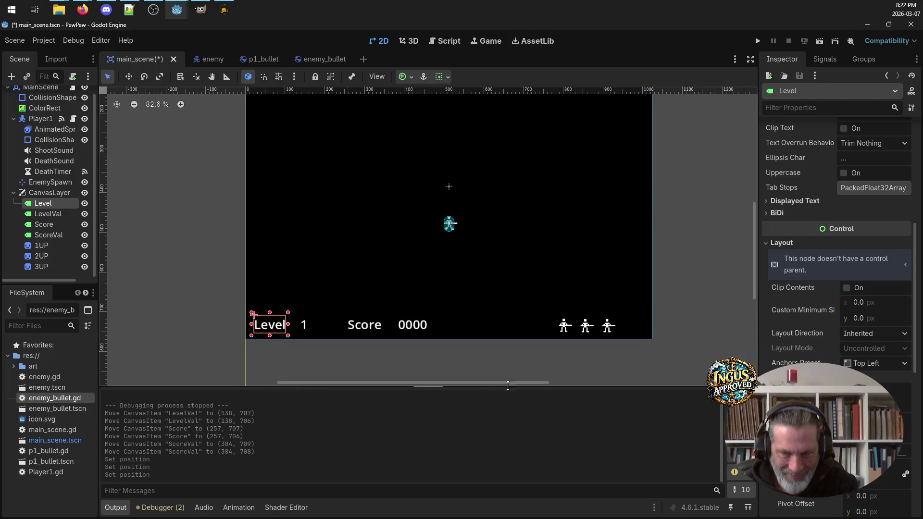
{"action": "left_click", "coordinate": [565, 331]}
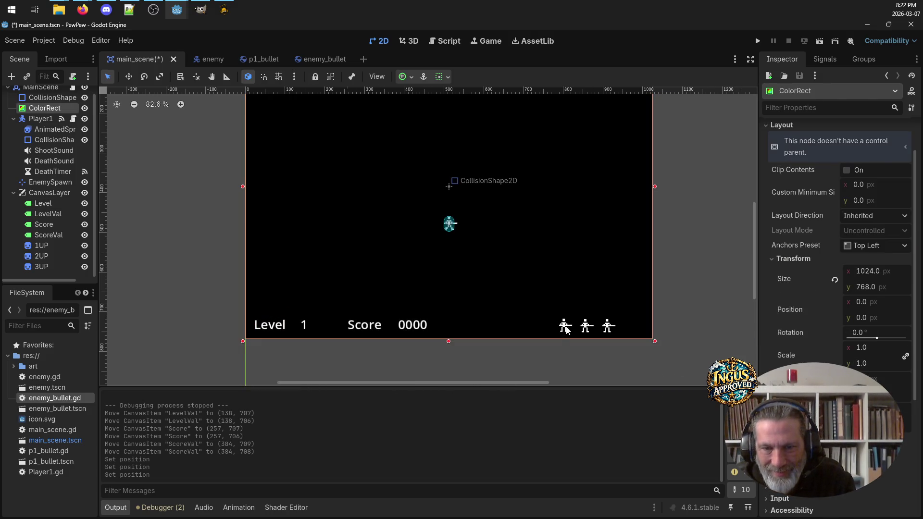
Step: Check 1UP's position and set the 2UP icon's Position y to 732 to match
{"action": "left_click", "coordinate": [567, 330]}
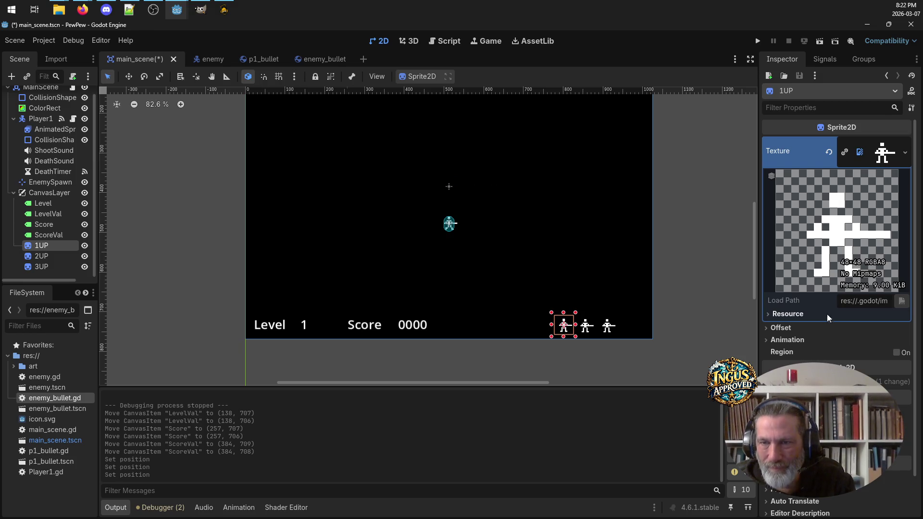
{"action": "scroll", "coordinate": [840, 327], "scroll_direction": "down", "scroll_amount": 2}
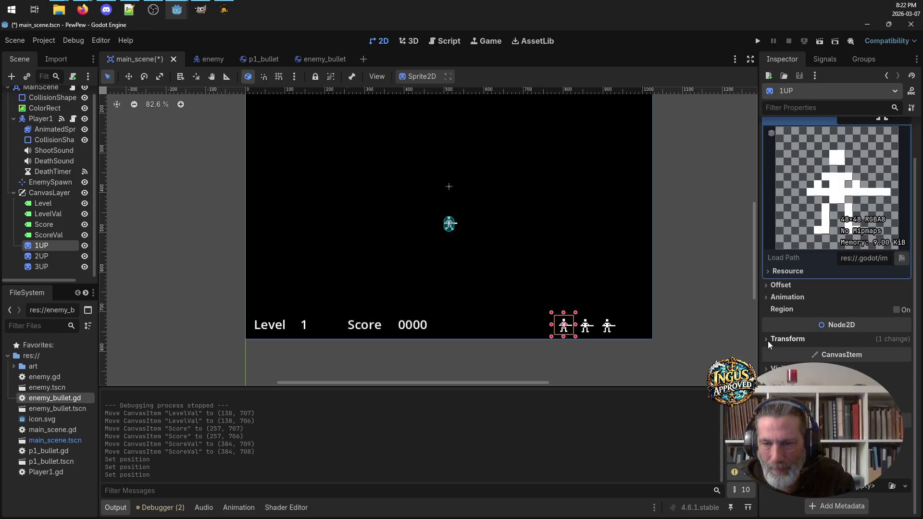
{"action": "left_click", "coordinate": [787, 339]}
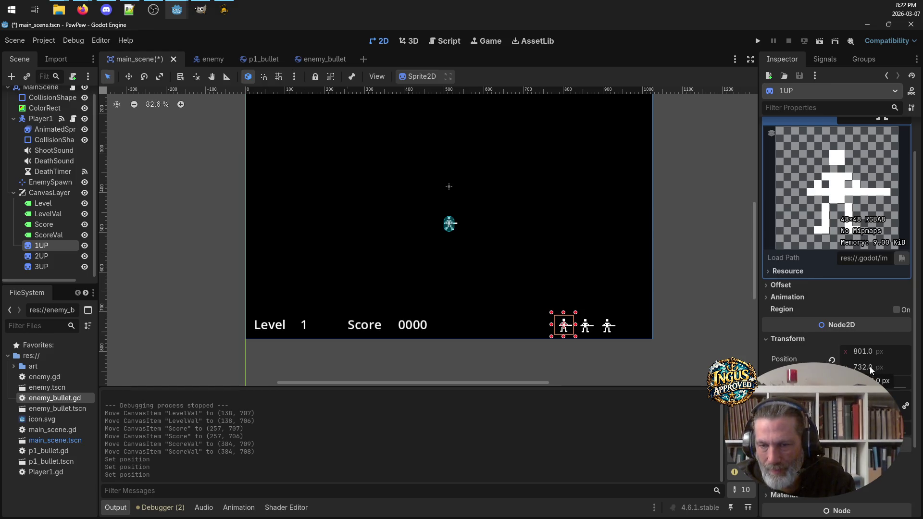
{"action": "left_click", "coordinate": [586, 330]}
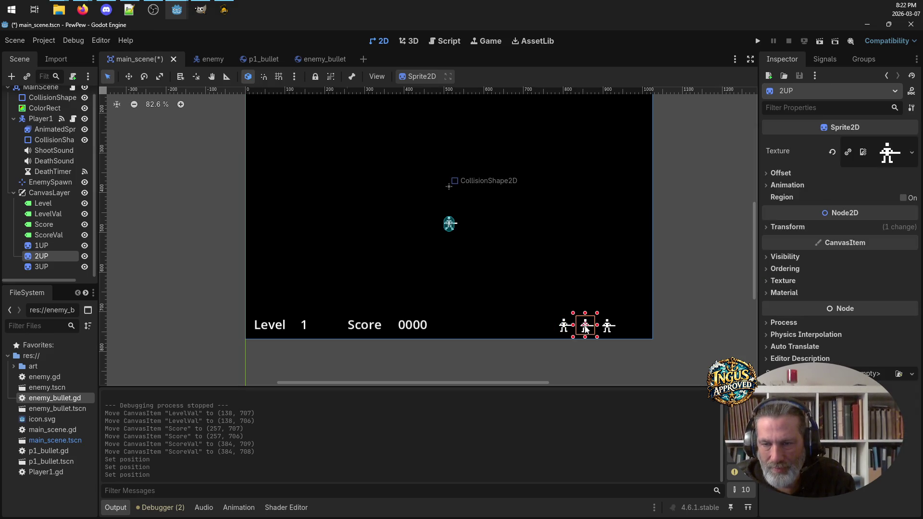
{"action": "left_click", "coordinate": [768, 228]}
{"action": "left_click", "coordinate": [872, 256]}
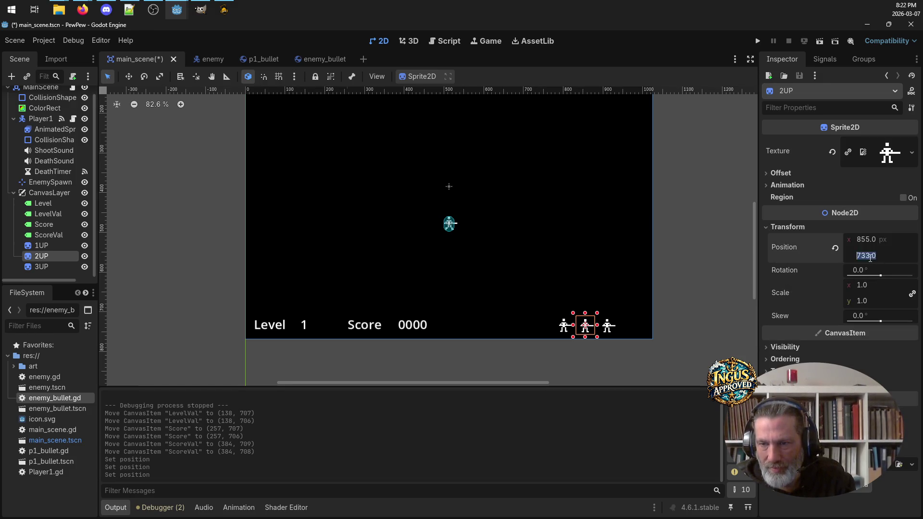
{"action": "type", "text": "732"}
{"action": "key", "text": "Return"}
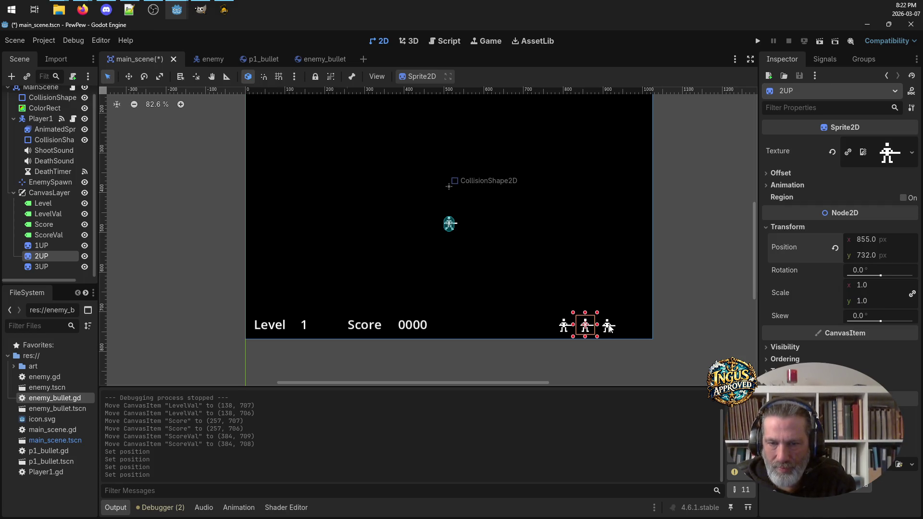
Step: Set the 3UP icon's Position y to 732 and save the main scene
{"action": "left_click", "coordinate": [609, 327]}
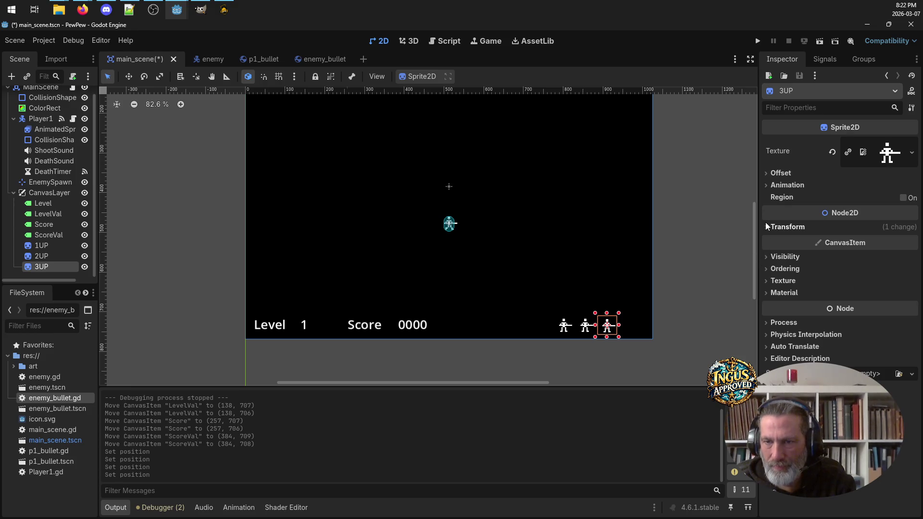
{"action": "left_click", "coordinate": [787, 227]}
{"action": "left_click", "coordinate": [872, 256]}
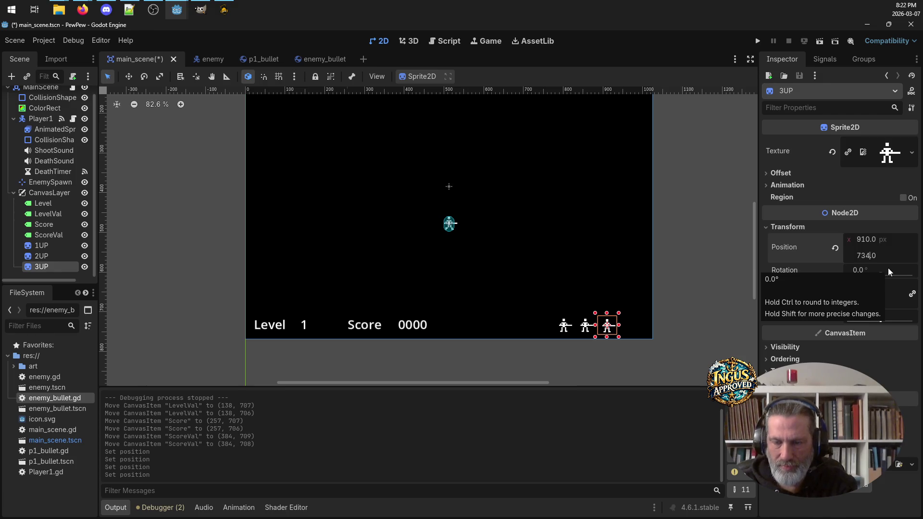
{"action": "type", "text": "732"}
{"action": "key", "text": "ctrl+s"}
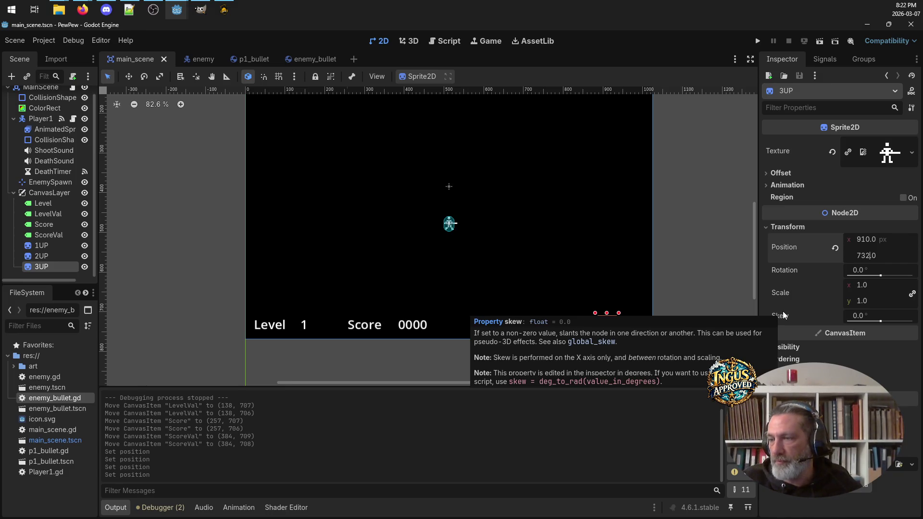
{"action": "key", "text": "Return"}
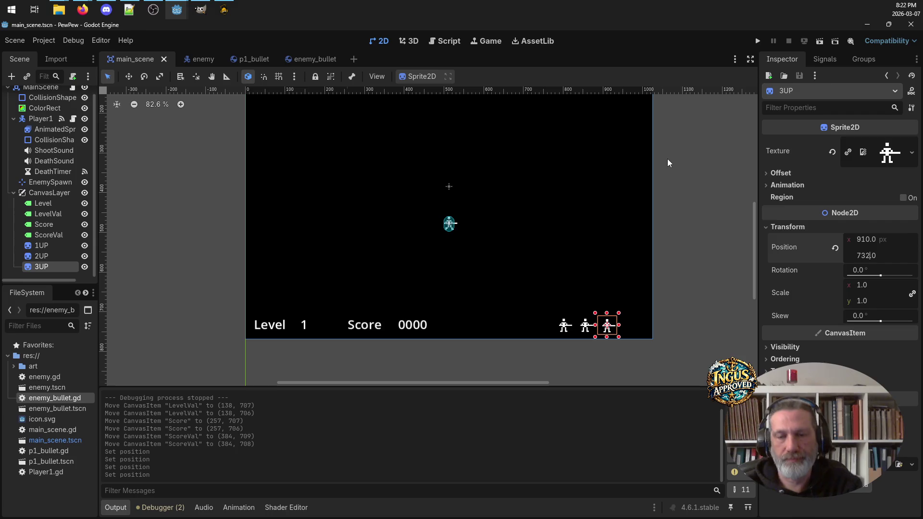
{"action": "left_click", "coordinate": [509, 318]}
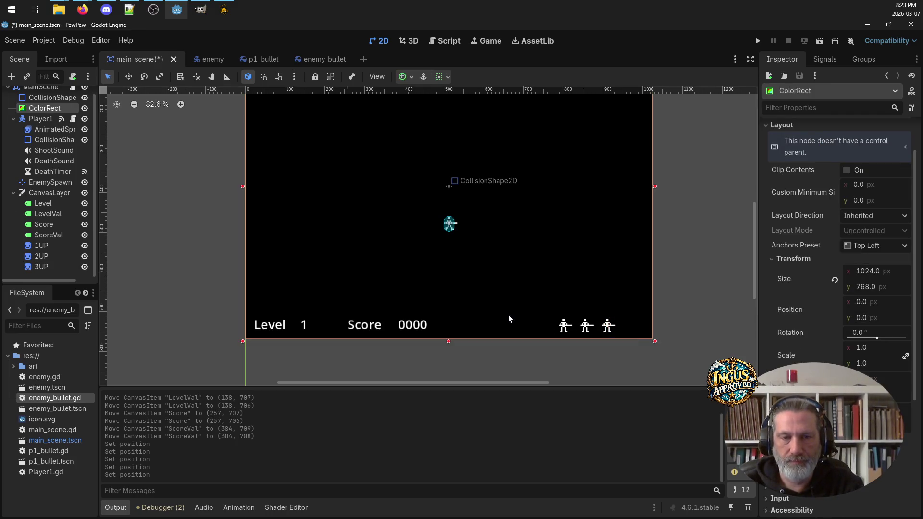
Step: Deselect everything, adjust the zoom, and save main_scene with Ctrl+S
{"action": "left_click", "coordinate": [470, 371]}
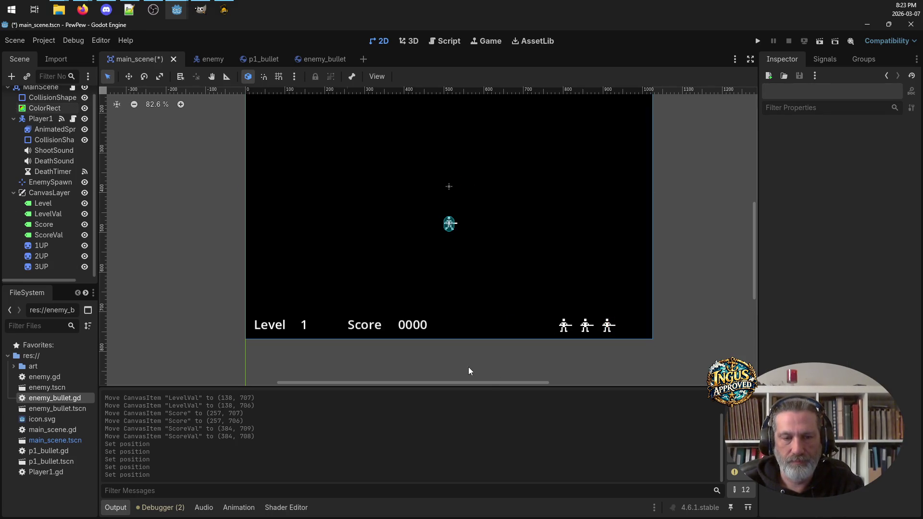
{"action": "scroll", "coordinate": [470, 370], "scroll_direction": "down", "scroll_amount": 2}
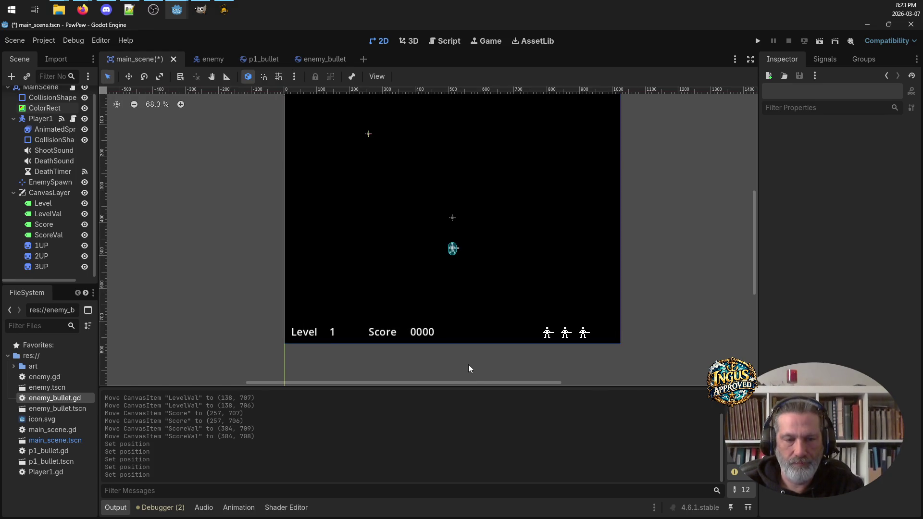
{"action": "scroll", "coordinate": [469, 368], "scroll_direction": "up", "scroll_amount": 2}
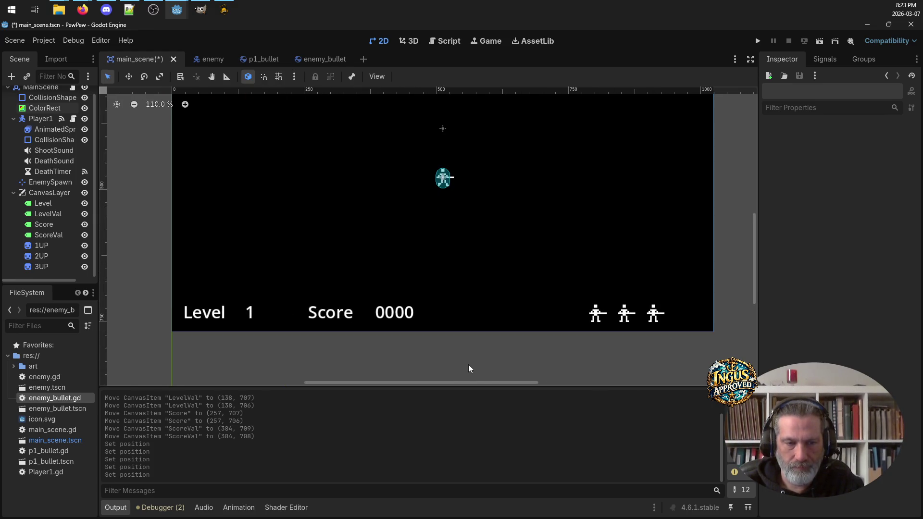
{"action": "scroll", "coordinate": [692, 230], "scroll_direction": "up", "scroll_amount": 2}
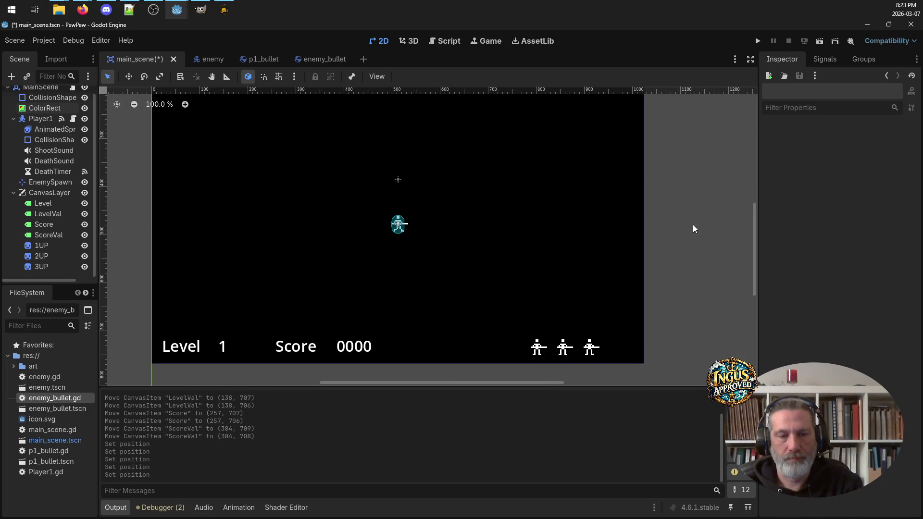
{"action": "scroll", "coordinate": [693, 229], "scroll_direction": "down", "scroll_amount": 2}
{"action": "key", "text": "ctrl+s"}
{"action": "mouse_move", "coordinate": [697, 136]}
{"action": "left_mouse_down"}
{"action": "mouse_move", "coordinate": [696, 212]}
{"action": "mouse_move", "coordinate": [667, 165]}
{"action": "mouse_move", "coordinate": [667, 189]}
{"action": "mouse_move", "coordinate": [641, 196]}
{"action": "left_mouse_up"}
{"action": "scroll", "coordinate": [669, 192], "scroll_direction": "down", "scroll_amount": 3}
{"action": "scroll", "coordinate": [640, 200], "scroll_direction": "up", "scroll_amount": 1}
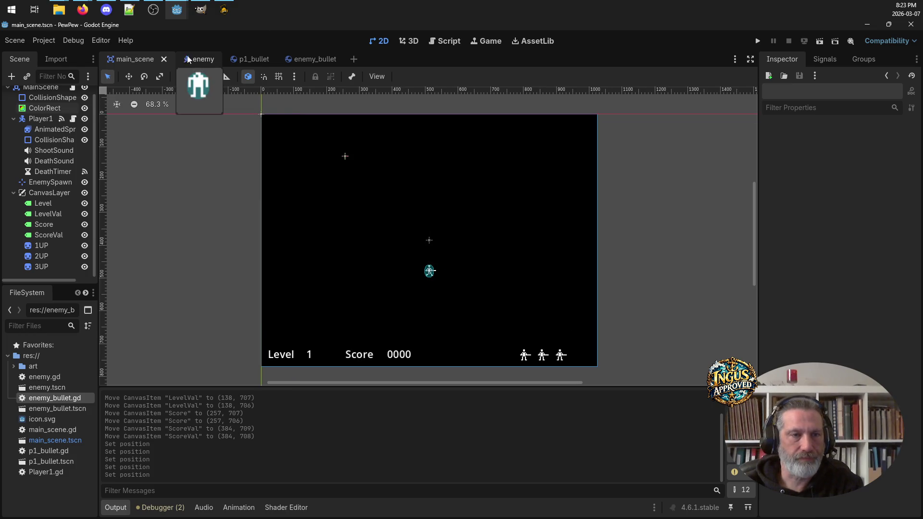
{"action": "left_click", "coordinate": [217, 57]}
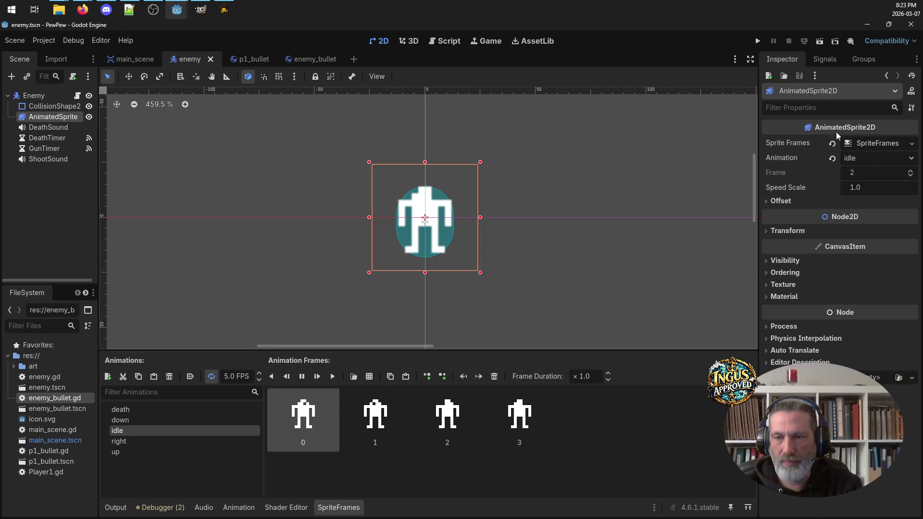
{"action": "left_click", "coordinate": [34, 95]}
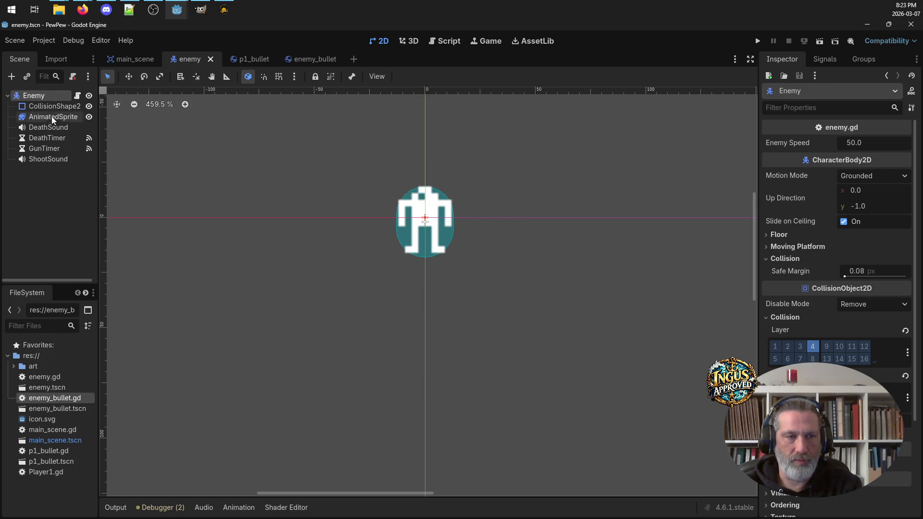
{"action": "left_click", "coordinate": [129, 58]}
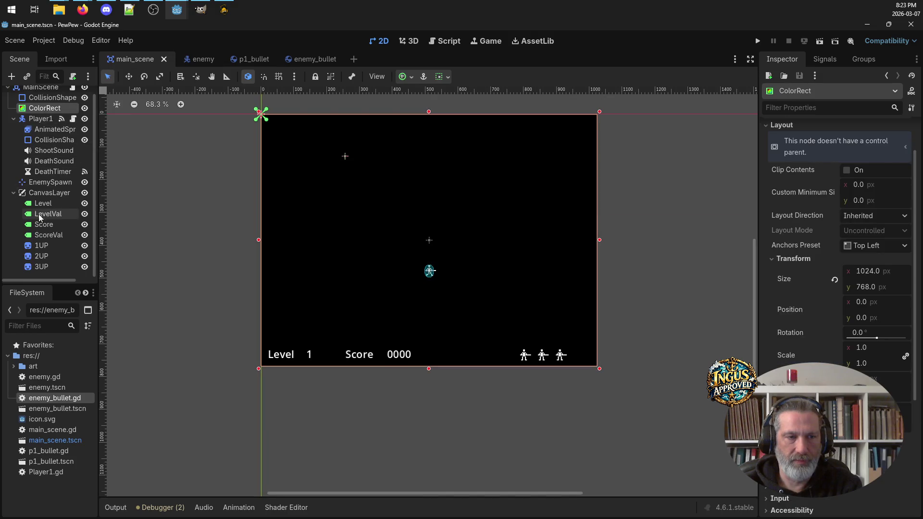
Step: Show Player1's properties (Speed 200, Bullet Speed 400), then open the p1_bullet scene
{"action": "left_click", "coordinate": [40, 119]}
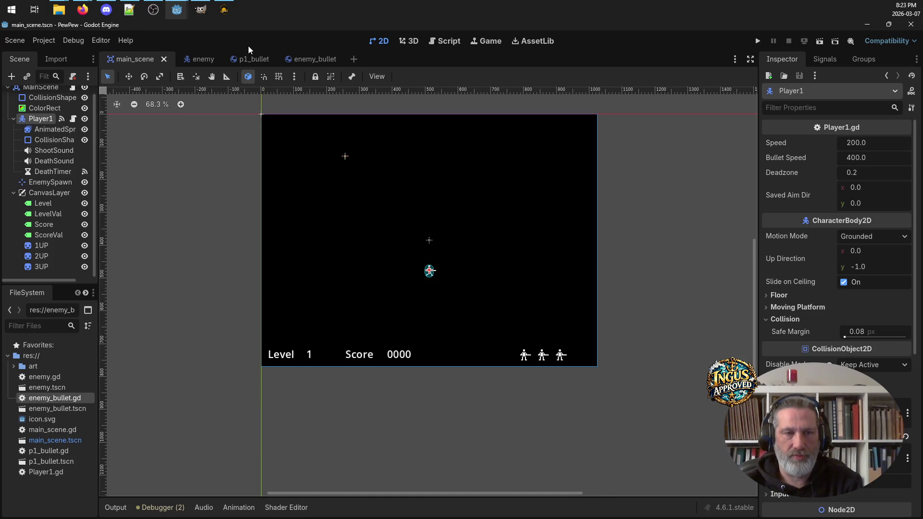
{"action": "left_click", "coordinate": [247, 58]}
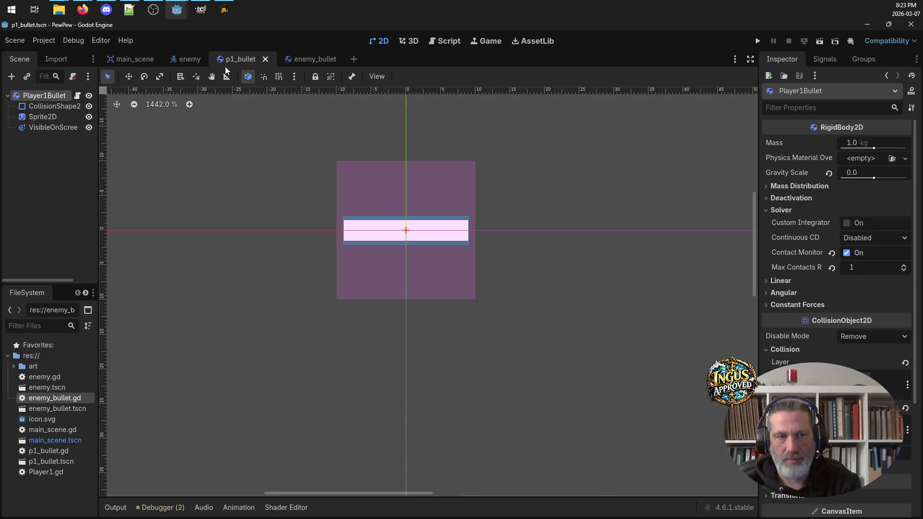
{"action": "left_click", "coordinate": [311, 55]}
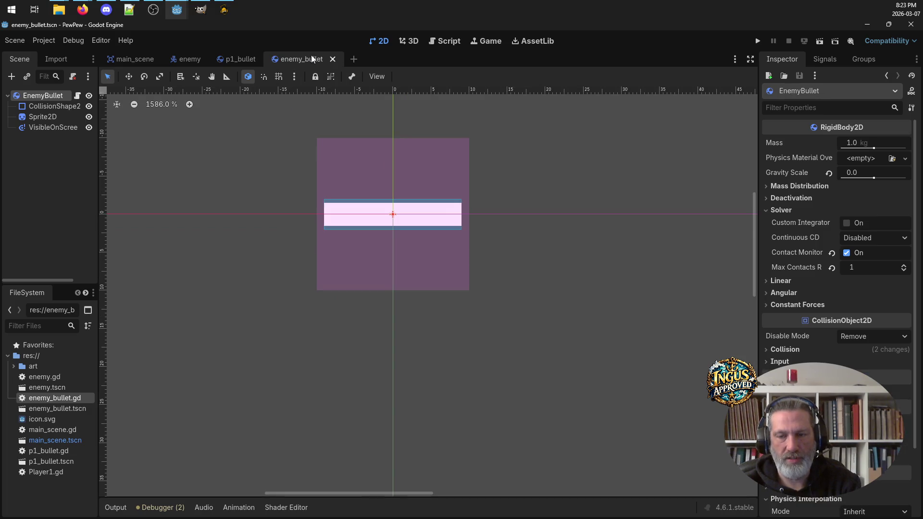
{"action": "left_click", "coordinate": [236, 57]}
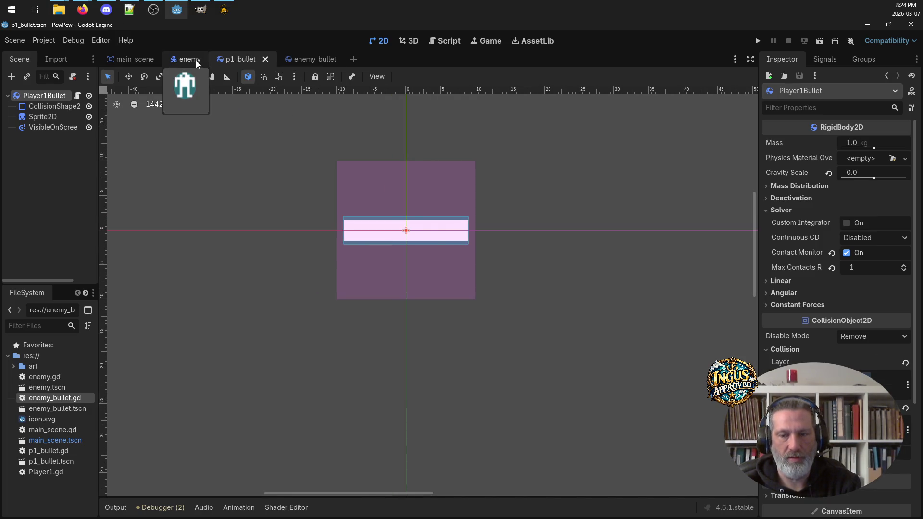
{"action": "left_click", "coordinate": [195, 60]}
{"action": "left_click", "coordinate": [301, 56]}
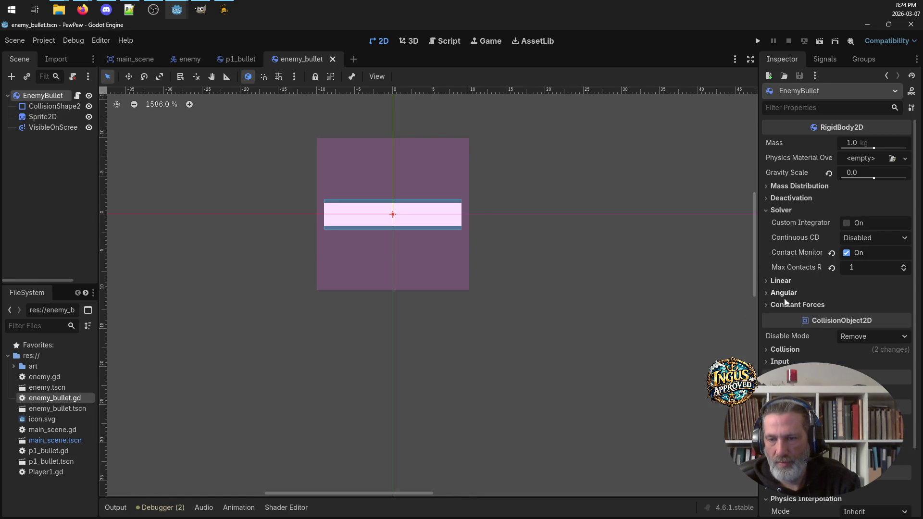
{"action": "left_click", "coordinate": [765, 350]}
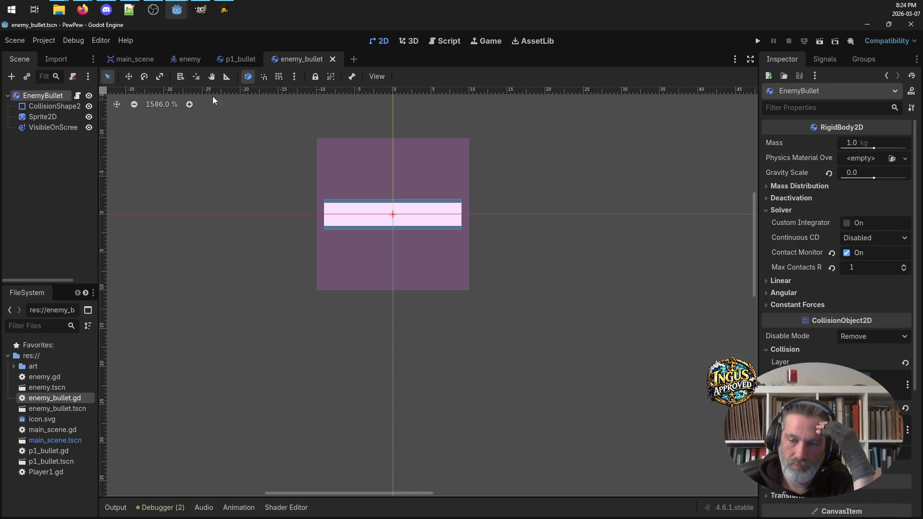
{"action": "left_click", "coordinate": [232, 58]}
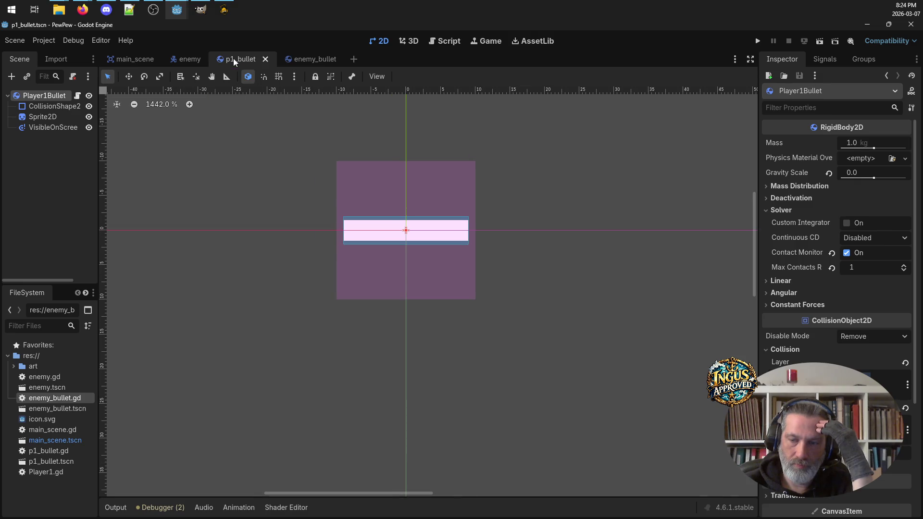
{"action": "left_click", "coordinate": [291, 59]}
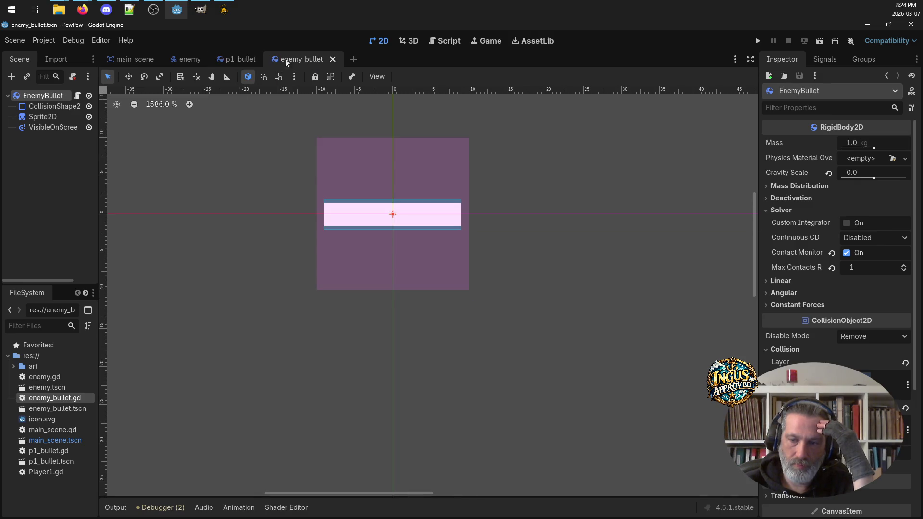
{"action": "left_click", "coordinate": [192, 59]}
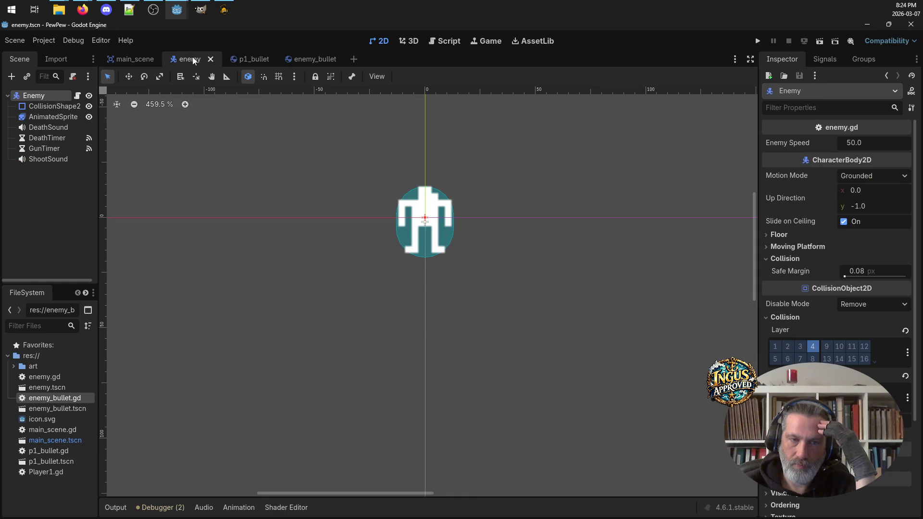
{"action": "left_click", "coordinate": [134, 58]}
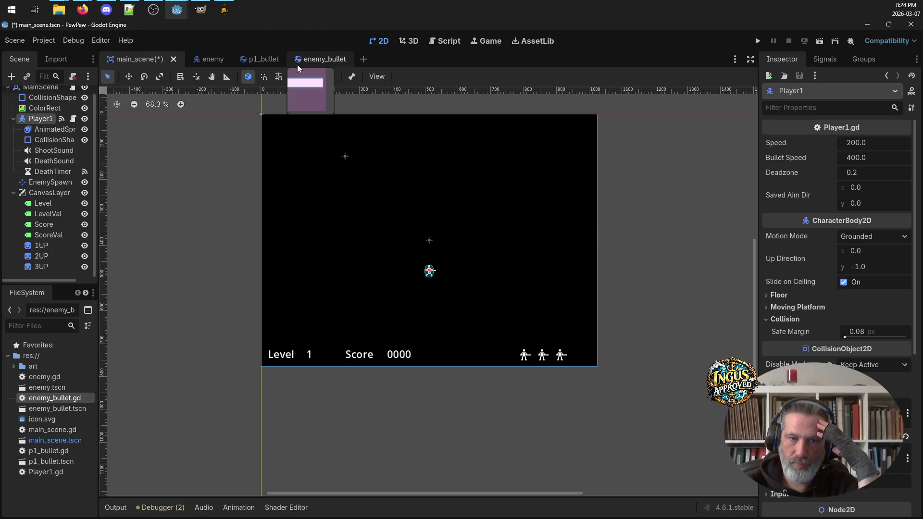
{"action": "left_click", "coordinate": [225, 59]}
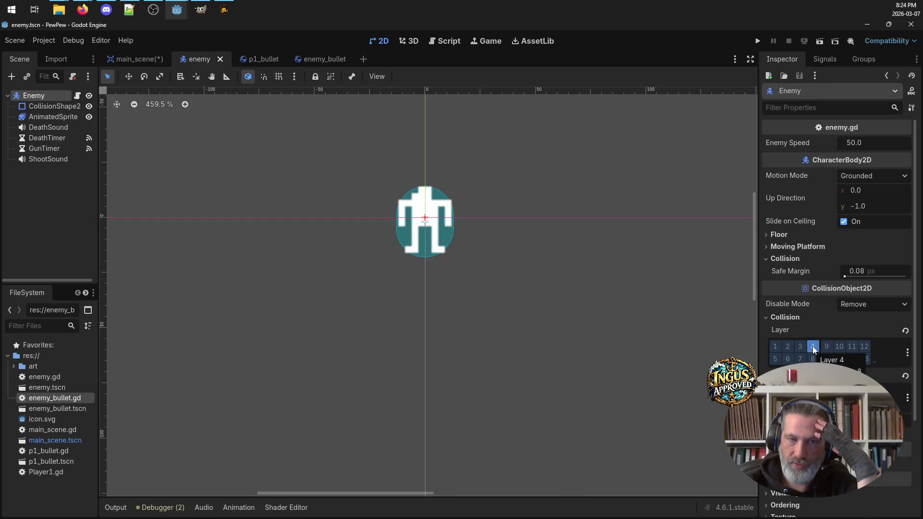
{"action": "left_click", "coordinate": [271, 63]}
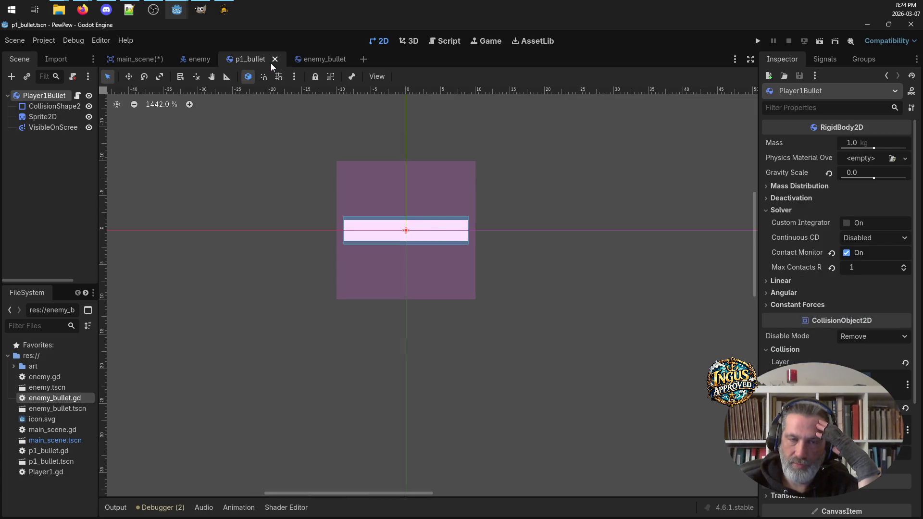
{"action": "left_click", "coordinate": [203, 58]}
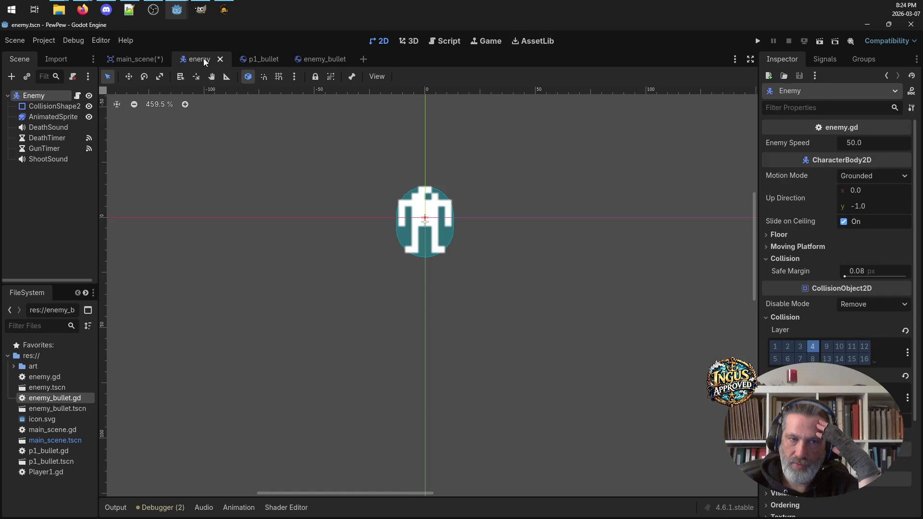
{"action": "left_click", "coordinate": [142, 58]}
{"action": "key", "text": "ctrl+s"}
{"action": "left_click", "coordinate": [208, 59]}
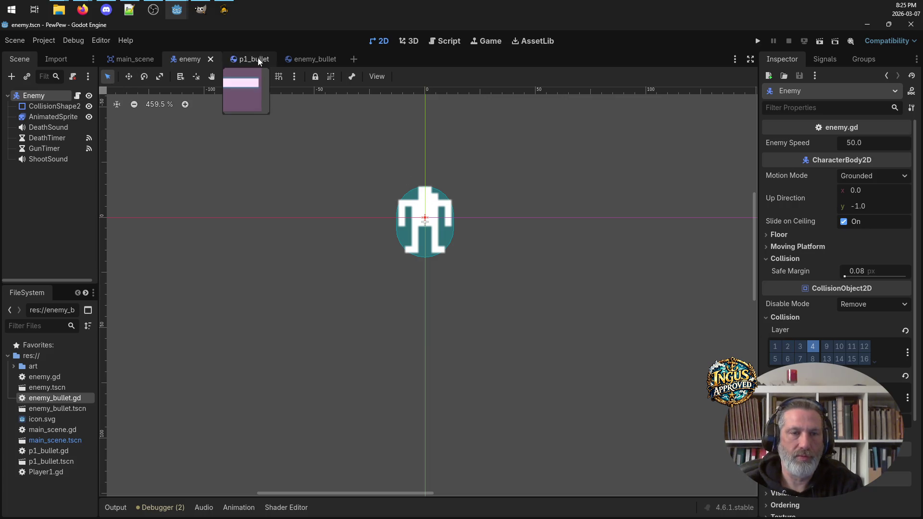
{"action": "left_click", "coordinate": [146, 60]}
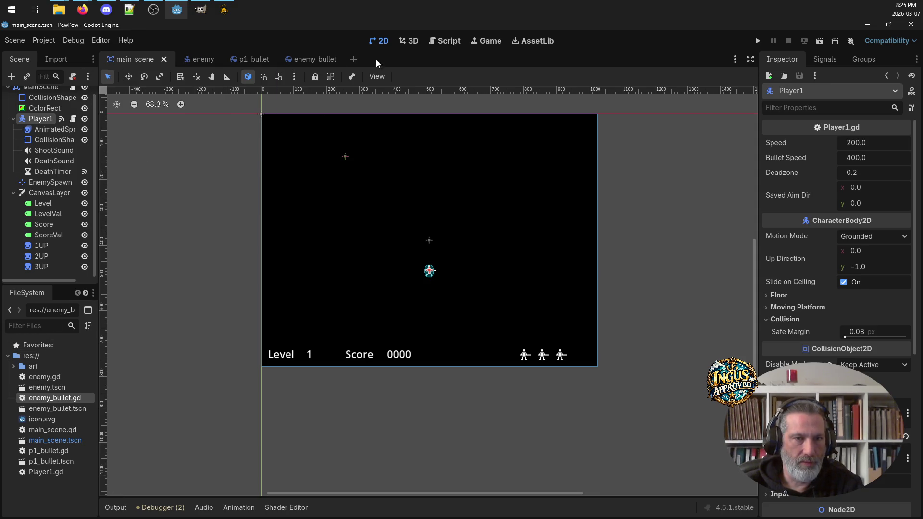
{"action": "left_click", "coordinate": [86, 496]}
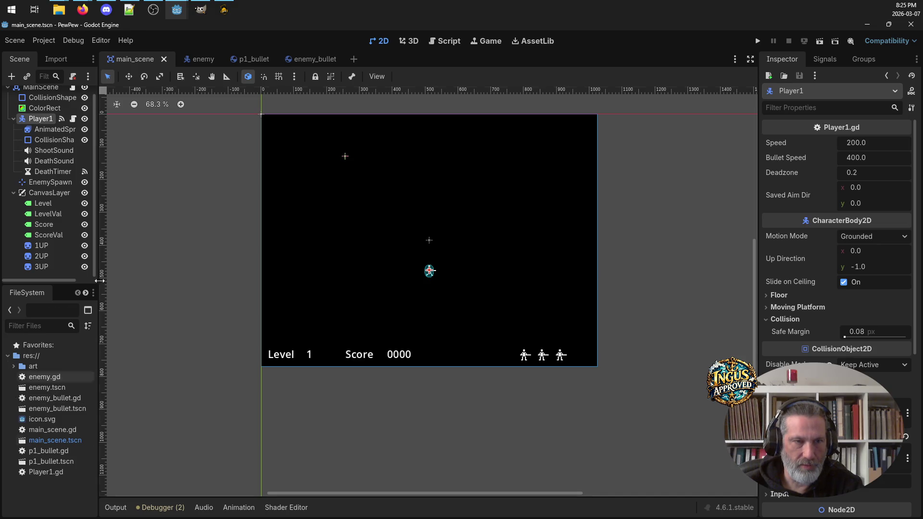
Step: Glance at enemy.gd and the Player1 node, then open the enemy_bullet scene
{"action": "left_click", "coordinate": [443, 40]}
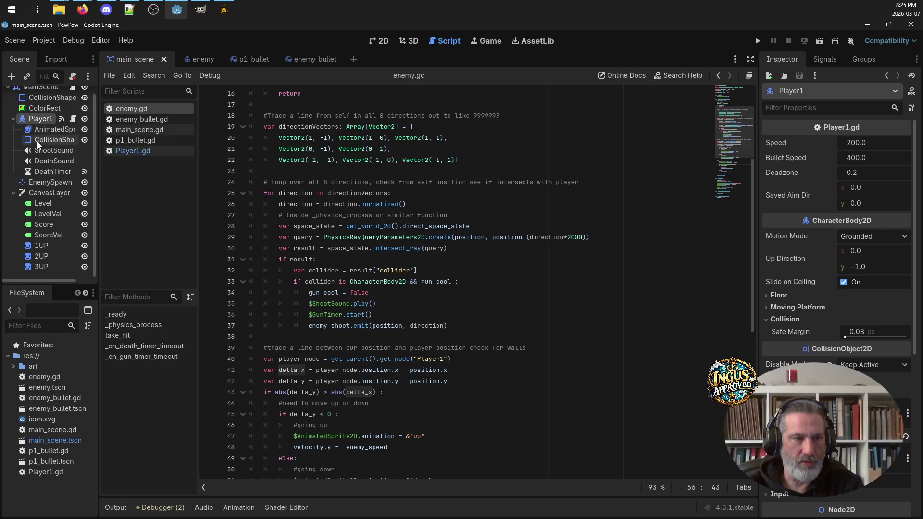
{"action": "double_click", "coordinate": [41, 120]}
{"action": "left_click", "coordinate": [22, 116]}
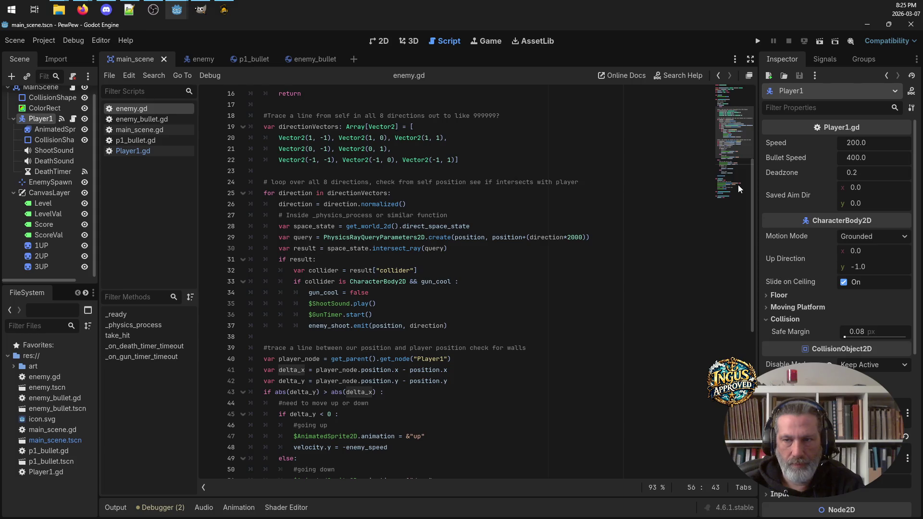
{"action": "scroll", "coordinate": [841, 286], "scroll_direction": "down", "scroll_amount": 5}
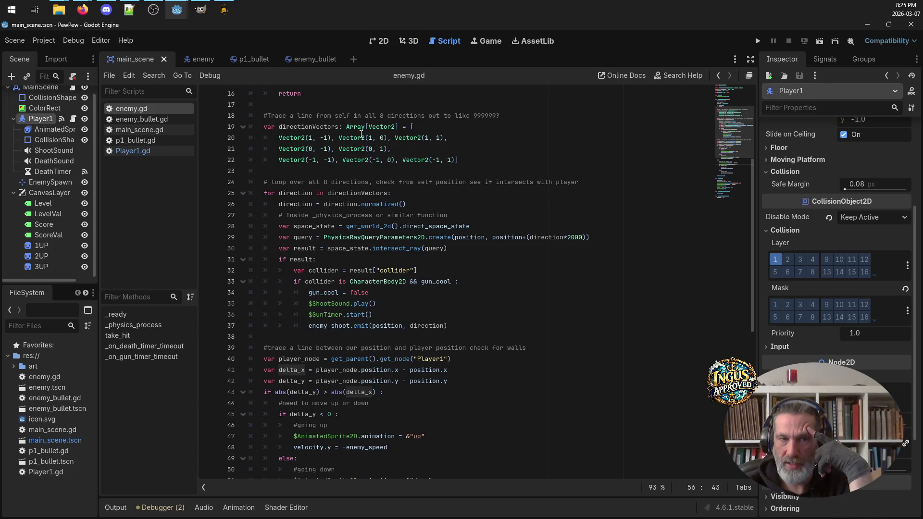
{"action": "left_click", "coordinate": [321, 59]}
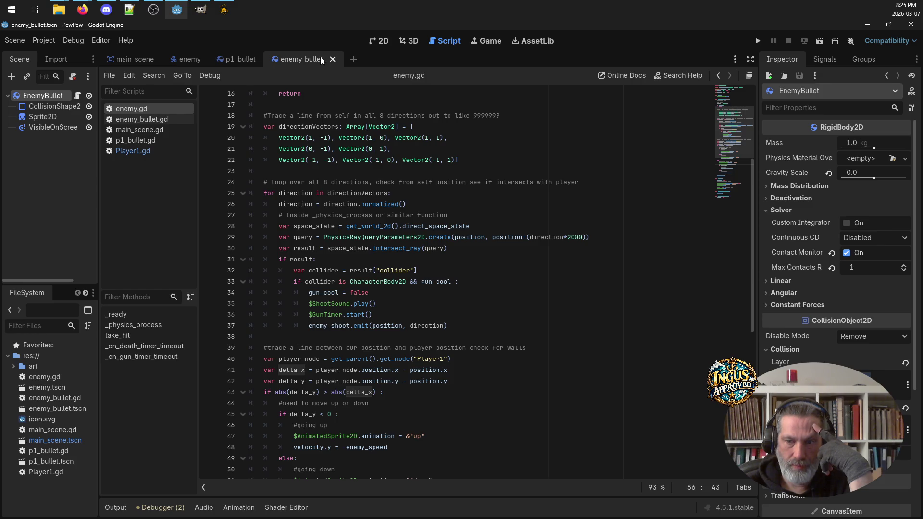
Step: Put the enemy on collision layers 2 and 4, saving the p1_bullet and enemy scenes
{"action": "left_click", "coordinate": [193, 59]}
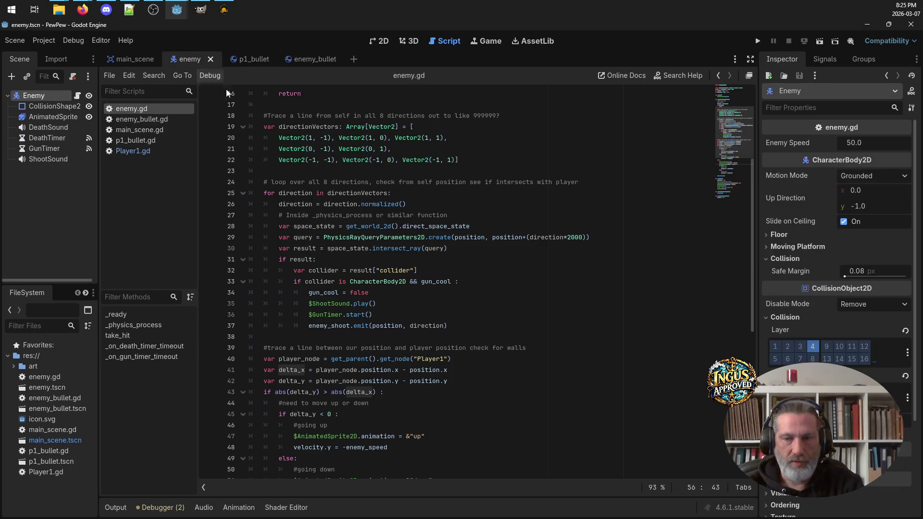
{"action": "left_click", "coordinate": [787, 346]}
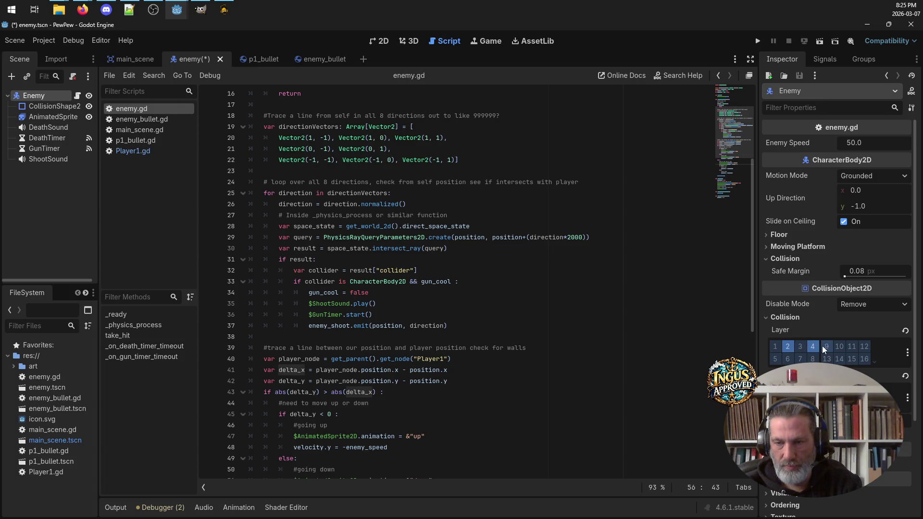
{"action": "left_click", "coordinate": [252, 59]}
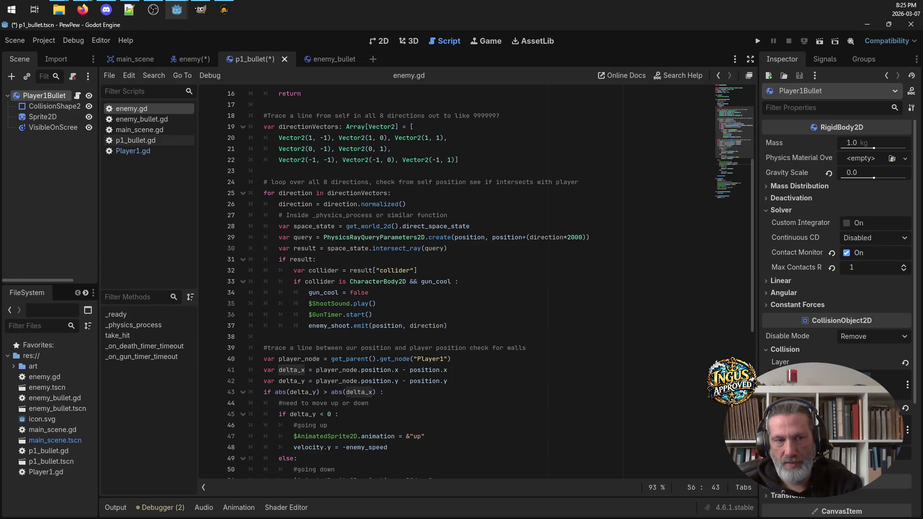
{"action": "key", "text": "ctrl+s"}
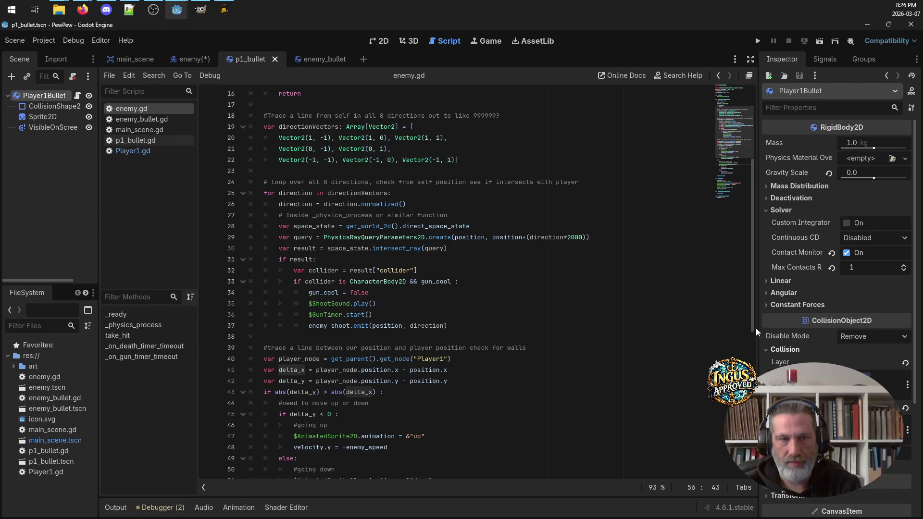
{"action": "left_click", "coordinate": [192, 59]}
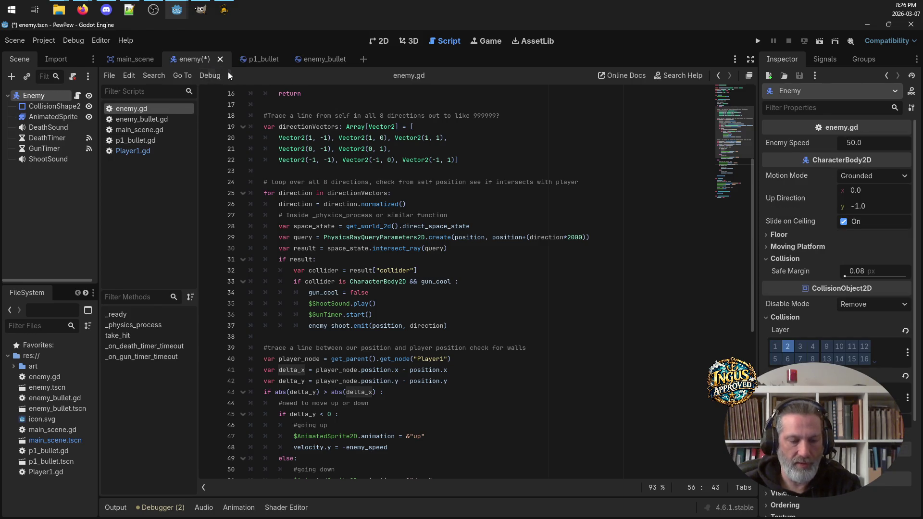
{"action": "key", "text": "ctrl+s"}
{"action": "left_click", "coordinate": [814, 344]}
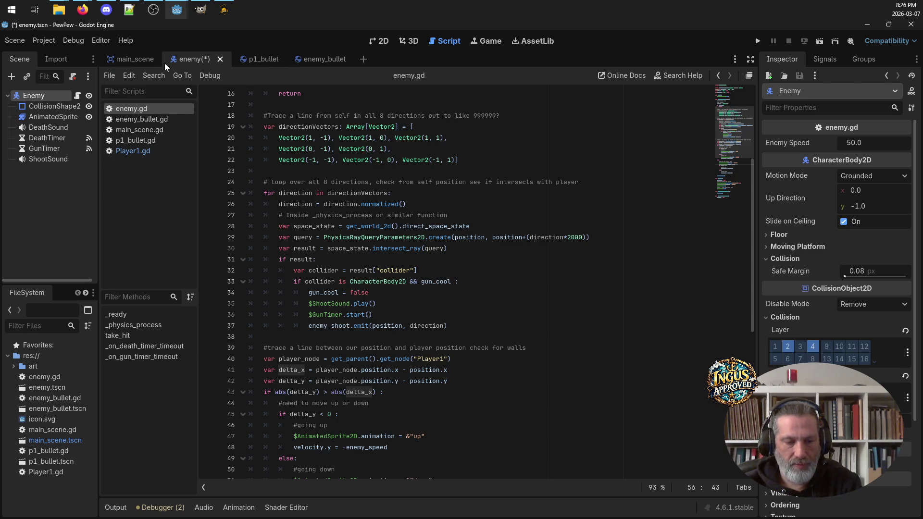
{"action": "key", "text": "ctrl+s"}
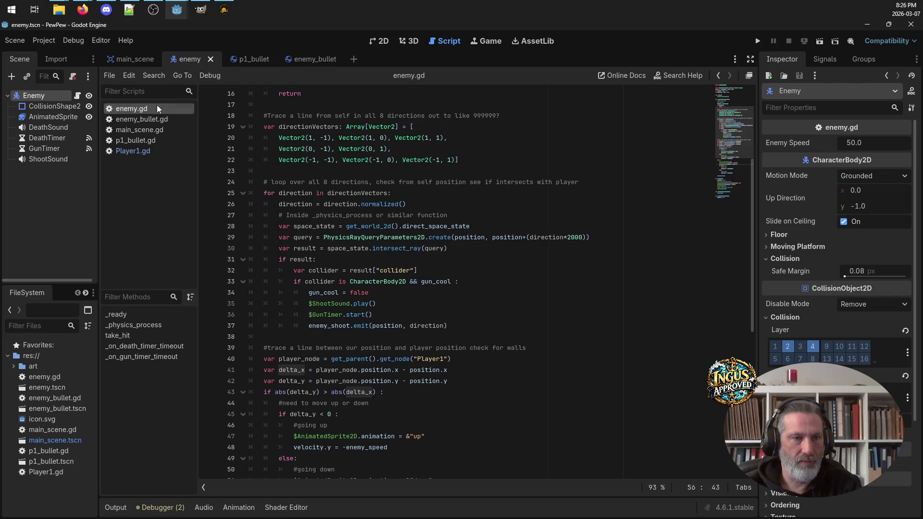
Step: Add Player1 to collision layer 4 in main_scene, save, and recheck the other scenes
{"action": "left_click", "coordinate": [127, 58]}
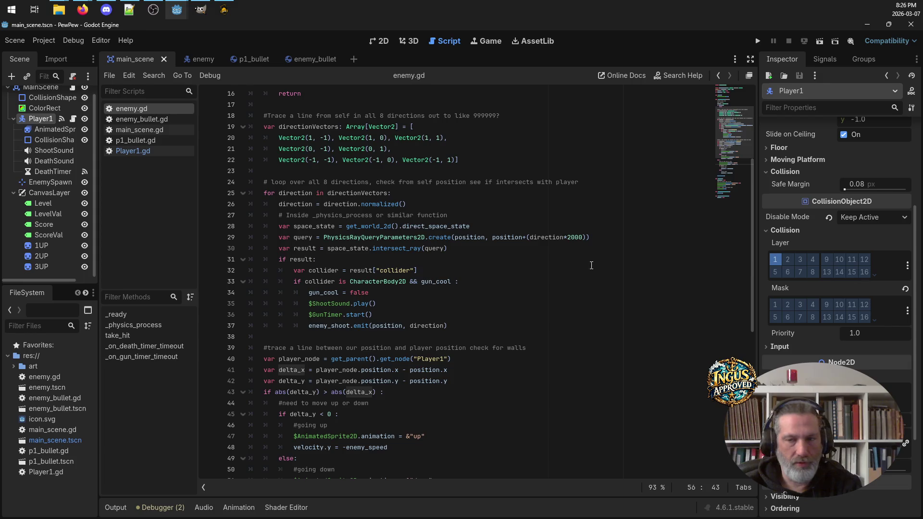
{"action": "left_click", "coordinate": [812, 257]}
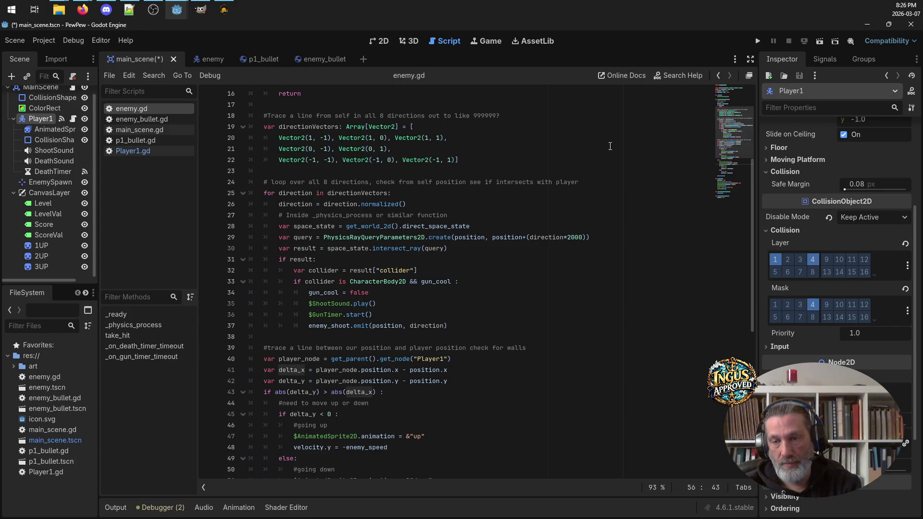
{"action": "key", "text": "ctrl+s"}
{"action": "left_click", "coordinate": [207, 57]}
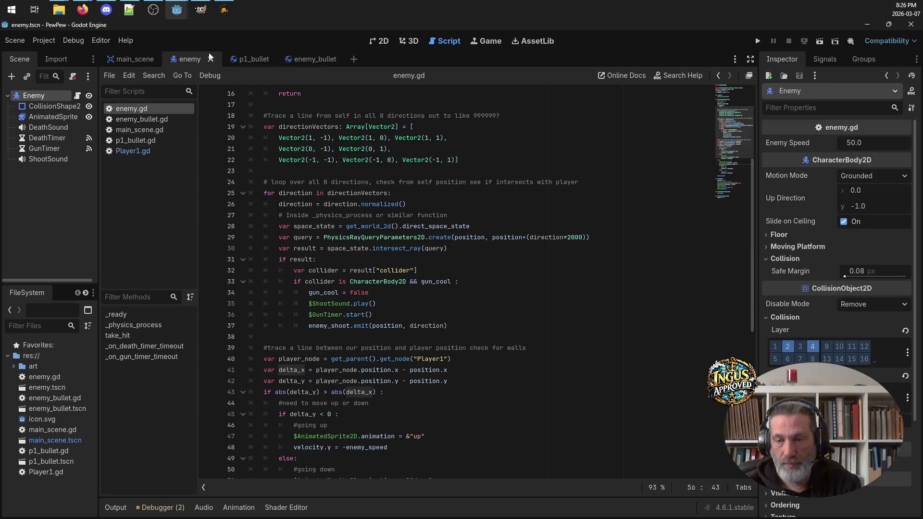
{"action": "left_click", "coordinate": [147, 57]}
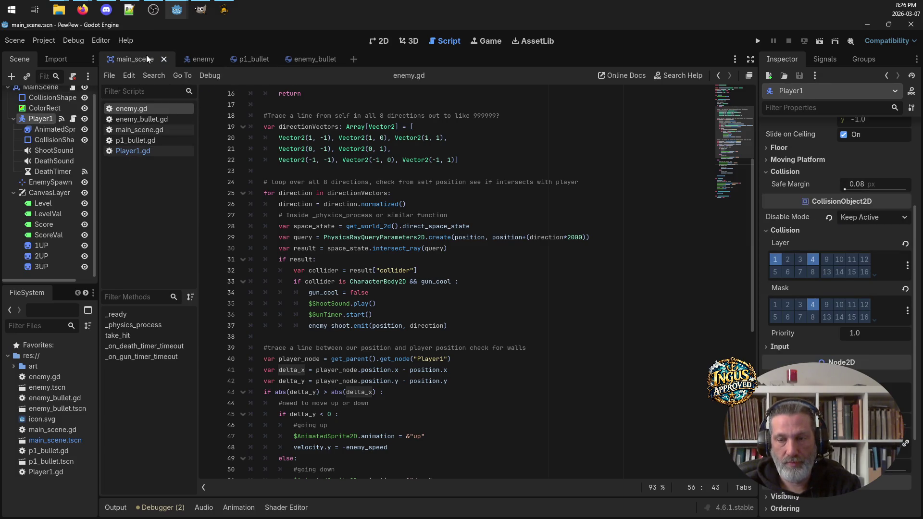
{"action": "left_click", "coordinate": [247, 59]}
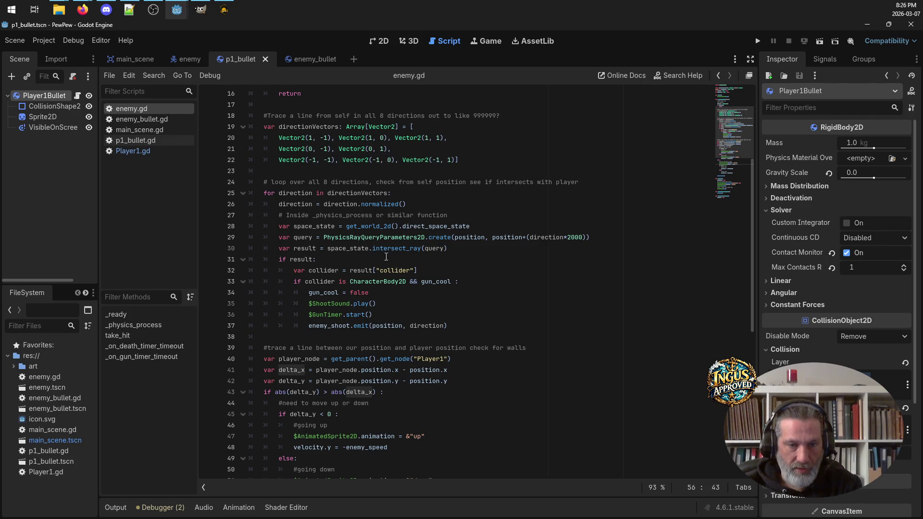
Step: Comment out the enemy_shoot block (lines 33–37) in enemy.gd, save, and run the project
{"action": "scroll", "coordinate": [386, 256], "scroll_direction": "down", "scroll_amount": 10}
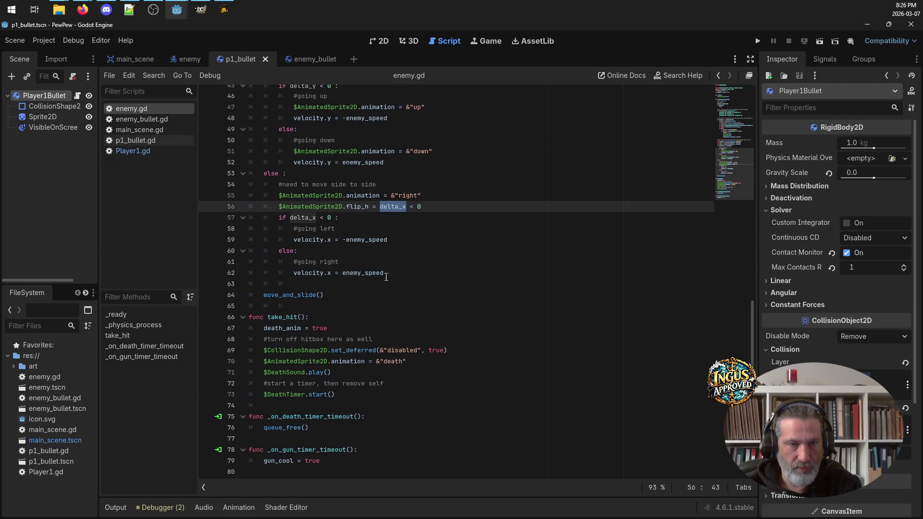
{"action": "left_click", "coordinate": [187, 59]}
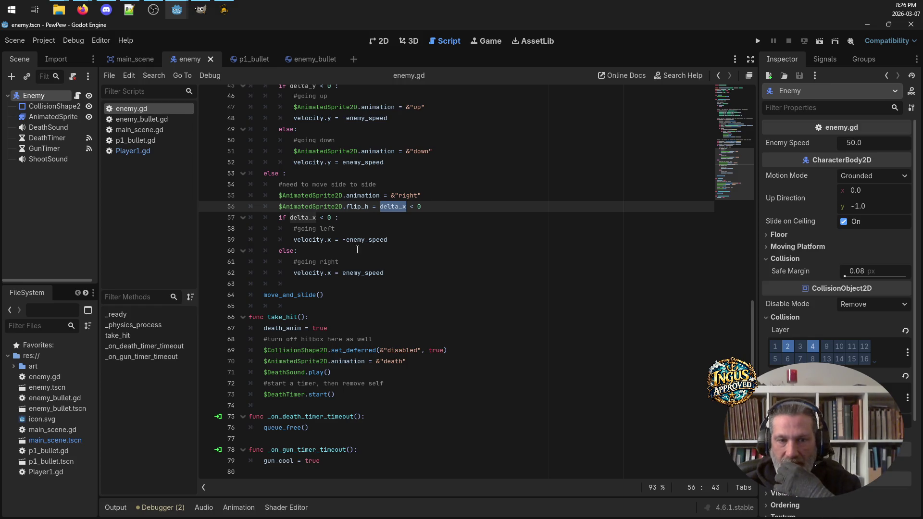
{"action": "scroll", "coordinate": [409, 332], "scroll_direction": "up", "scroll_amount": 10}
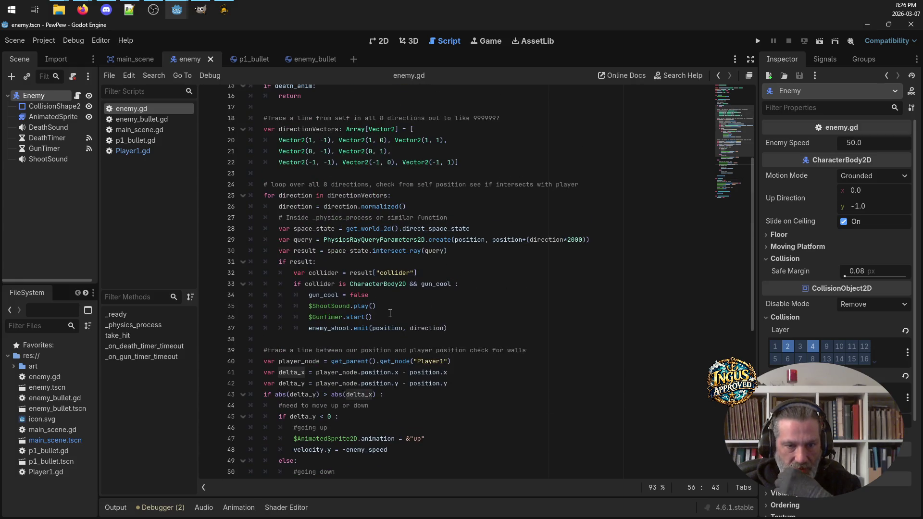
{"action": "left_click", "coordinate": [309, 328]}
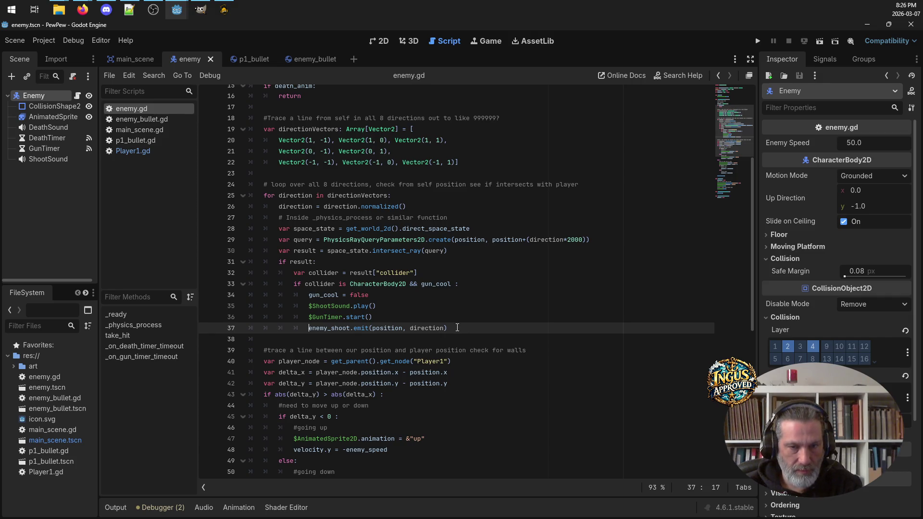
{"action": "mouse_move", "coordinate": [447, 328]}
{"action": "left_mouse_down"}
{"action": "mouse_move", "coordinate": [240, 306]}
{"action": "mouse_move", "coordinate": [172, 287]}
{"action": "left_mouse_up"}
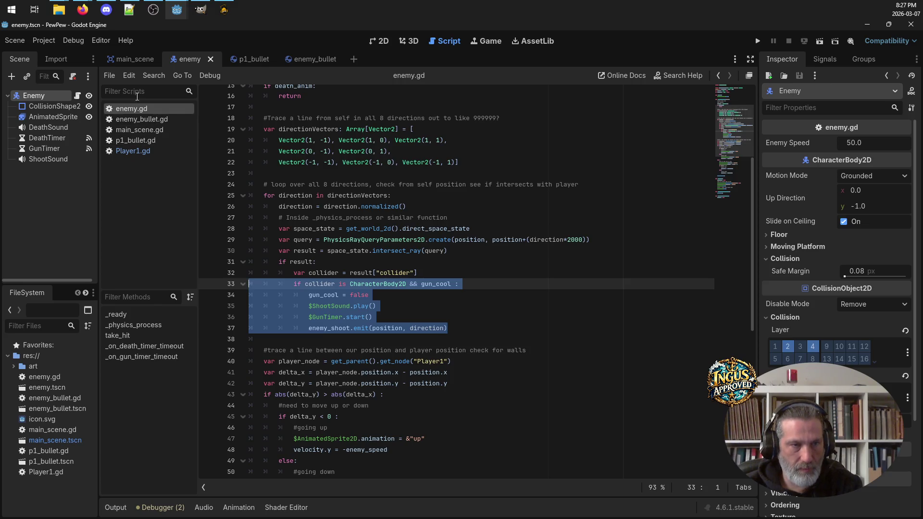
{"action": "right_click", "coordinate": [335, 300]}
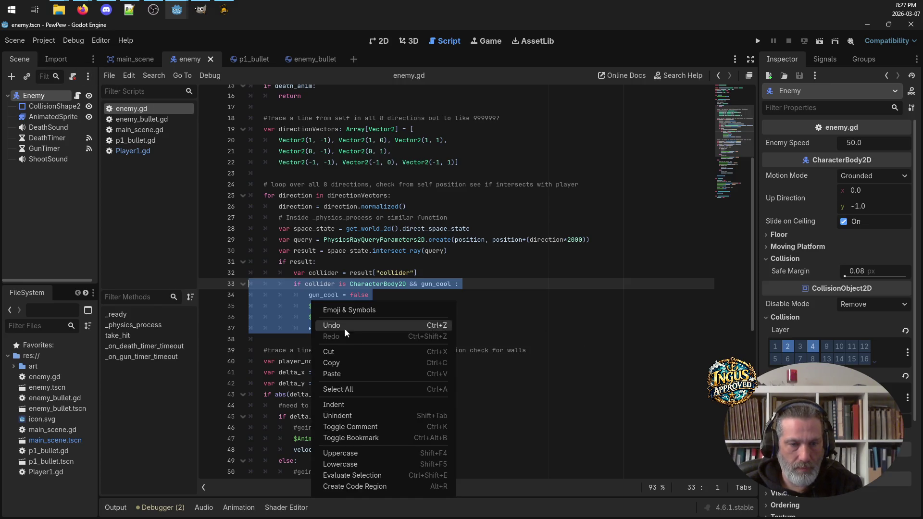
{"action": "left_click", "coordinate": [383, 434]}
{"action": "left_click", "coordinate": [525, 274]}
{"action": "key", "text": "ctrl+s"}
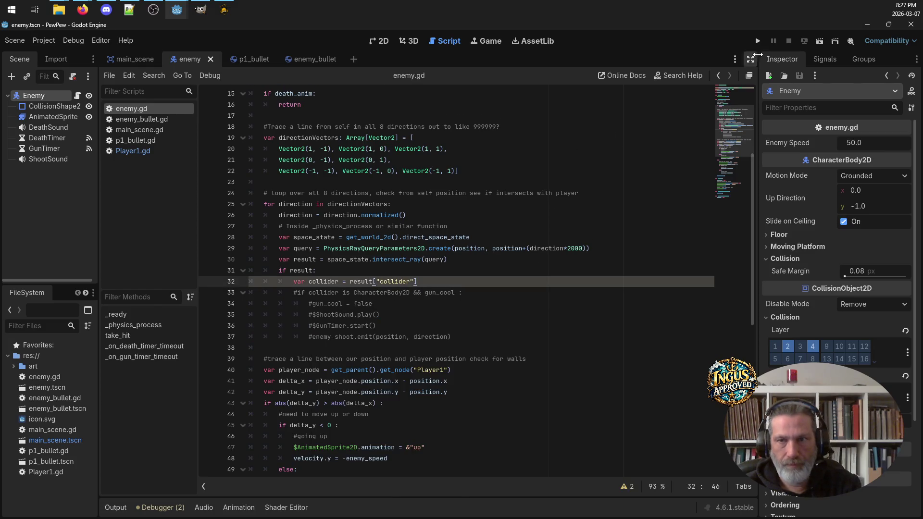
{"action": "left_click", "coordinate": [761, 43]}
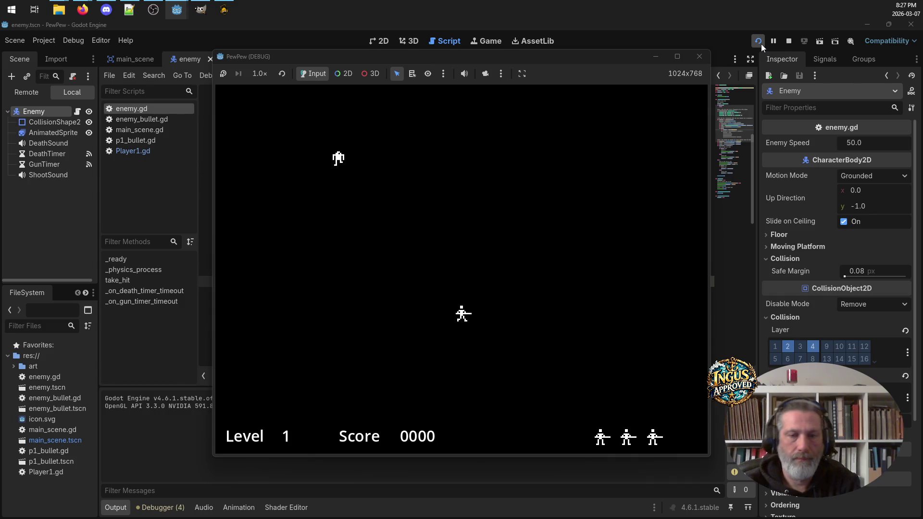
Step: Move the player around the arena with the arrow keys, leading the chasing enemy
{"action": "key", "text": "Up"}
{"action": "key", "text": "Left"}
{"action": "key", "text": "Left"}
{"action": "key", "text": "Right"}
{"action": "key", "text": "Left"}
{"action": "key", "text": "Down"}
{"action": "key", "text": "Left"}
{"action": "key", "text": "Up"}
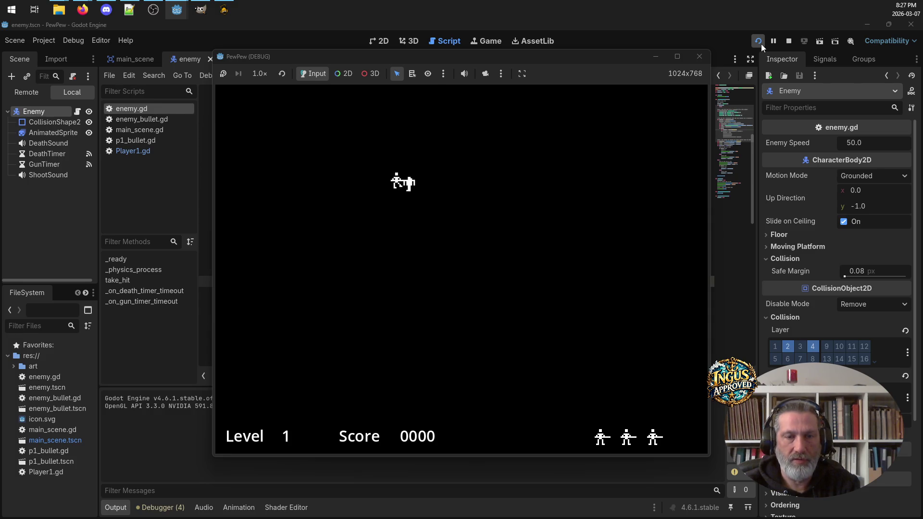
{"action": "key", "text": "Down"}
{"action": "key", "text": "Right"}
{"action": "key", "text": "Left"}
{"action": "key", "text": "Down"}
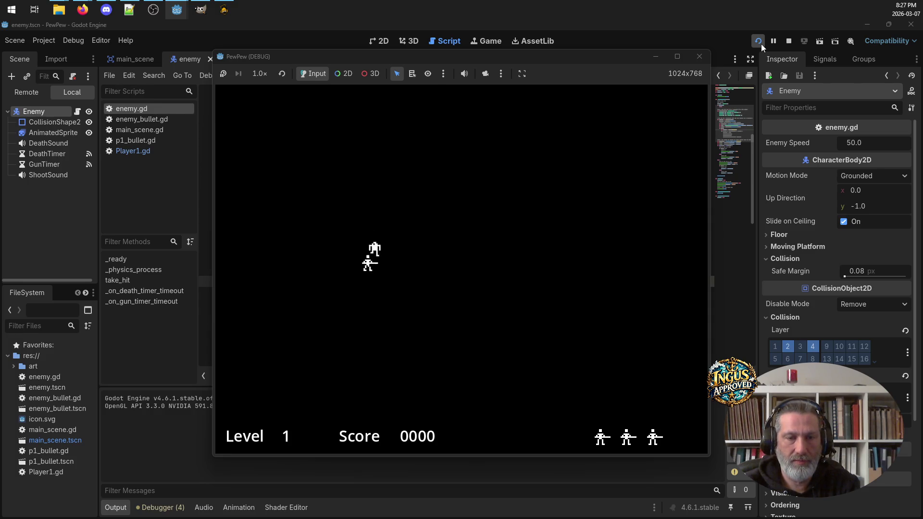
{"action": "key", "text": "Left"}
{"action": "key", "text": "Down"}
{"action": "key", "text": "Right"}
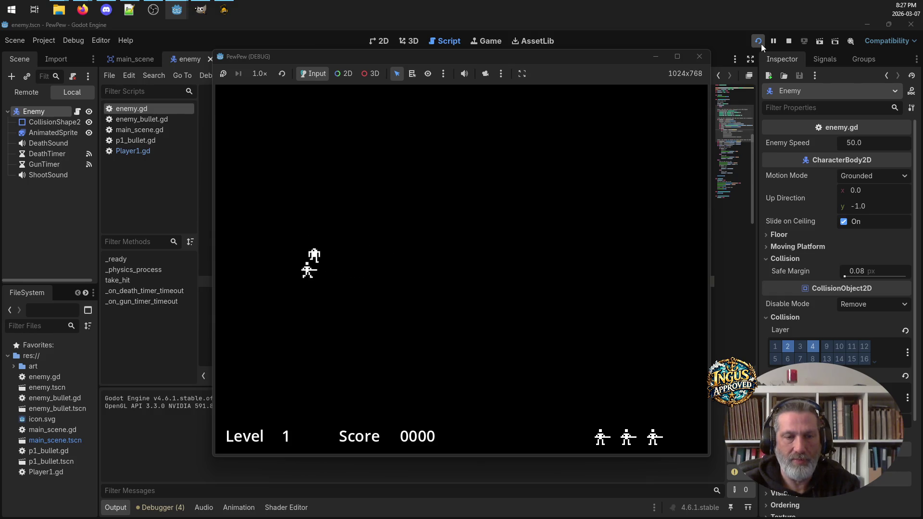
{"action": "key", "text": "Left"}
{"action": "key", "text": "Down"}
{"action": "key", "text": "Up"}
{"action": "key", "text": "Right"}
{"action": "key", "text": "Down"}
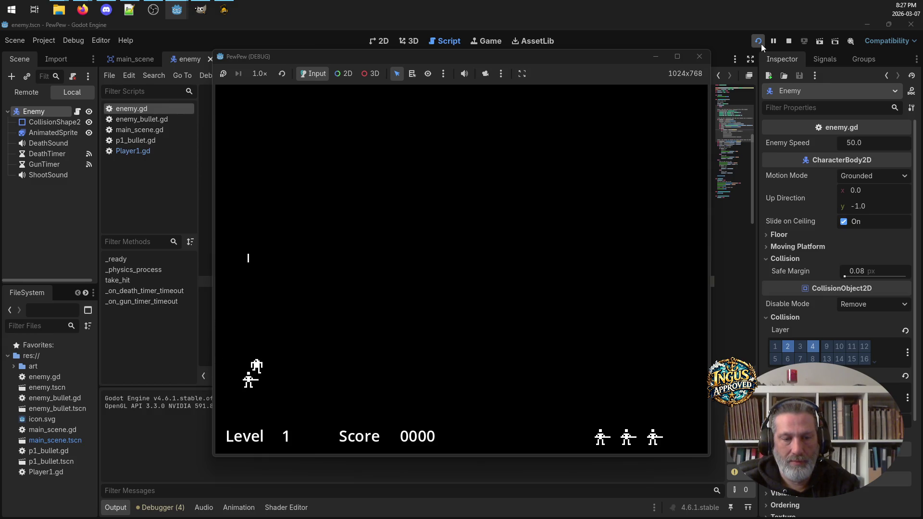
Step: Shoot the enemy, close the PewPew (DEBUG) window, and relaunch the game
{"action": "key", "text": "space"}
{"action": "key", "text": "Up"}
{"action": "key", "text": "Right"}
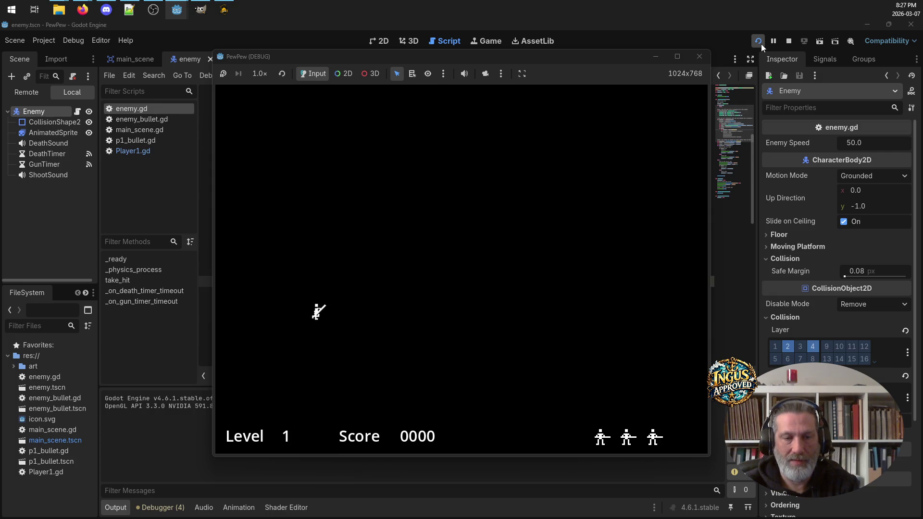
{"action": "left_click", "coordinate": [700, 57]}
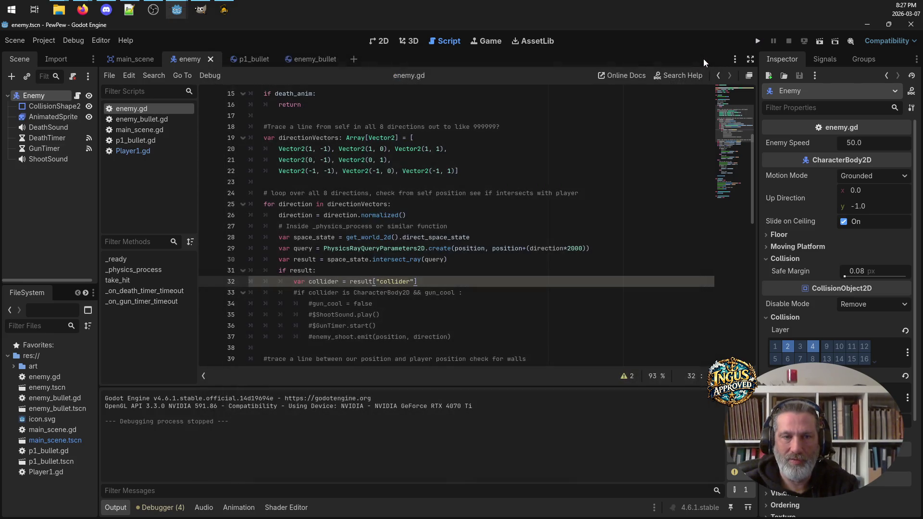
{"action": "left_click", "coordinate": [758, 41]}
Step: Walk the player around the arena with arrow keys while the enemy chases and overlaps it
{"action": "key", "text": "Right"}
{"action": "key", "text": "Left"}
{"action": "key", "text": "Up"}
{"action": "key", "text": "Right"}
{"action": "key", "text": "Up"}
{"action": "key", "text": "Down"}
{"action": "key", "text": "Left"}
{"action": "key", "text": "Right"}
{"action": "key", "text": "Left"}
{"action": "key", "text": "Right"}
{"action": "key", "text": "Down"}
{"action": "key", "text": "Left"}
{"action": "key", "text": "Up"}
{"action": "key", "text": "Down"}
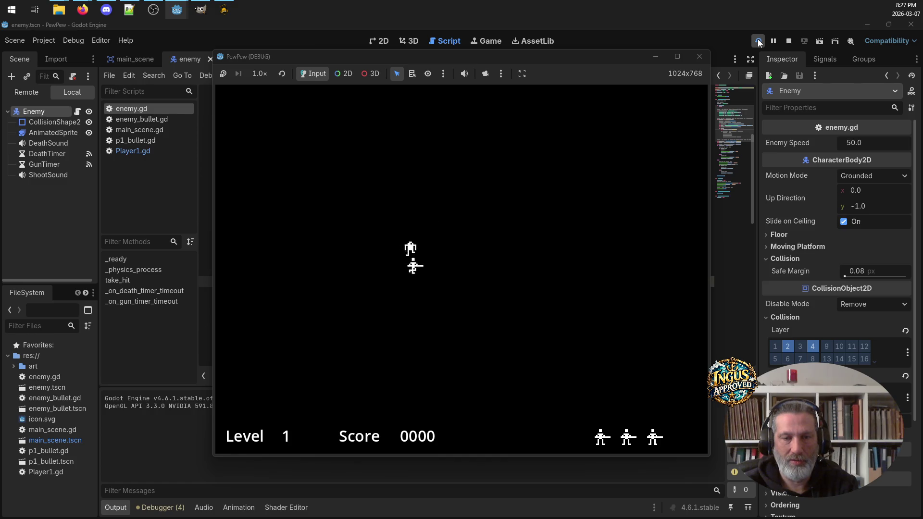
{"action": "key", "text": "Right"}
{"action": "key", "text": "Up"}
{"action": "key", "text": "Left"}
{"action": "key", "text": "Down"}
{"action": "key", "text": "Right"}
{"action": "key", "text": "Right"}
{"action": "key", "text": "Up"}
{"action": "key", "text": "Left"}
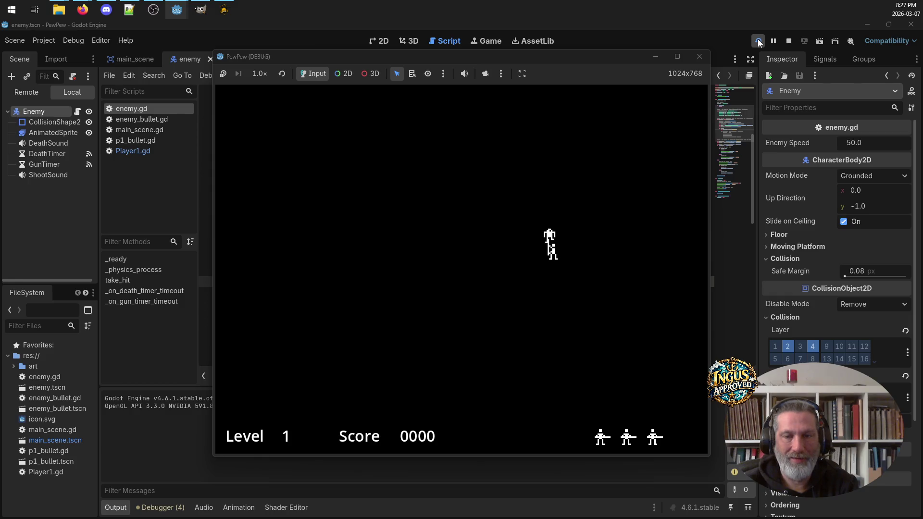
Step: Fire bullets left and right while dodging the enemy, then close the game window
{"action": "key", "text": "Left"}
{"action": "key", "text": "Left"}
{"action": "key", "text": "space"}
{"action": "key", "text": "space"}
{"action": "key", "text": "space"}
{"action": "key", "text": "Down"}
{"action": "key", "text": "Right"}
{"action": "key", "text": "Right"}
{"action": "key", "text": "Left"}
{"action": "key", "text": "Down"}
{"action": "key", "text": "Right"}
{"action": "key", "text": "space"}
{"action": "key", "text": "space"}
{"action": "key", "text": "Up"}
{"action": "key", "text": "Left"}
{"action": "key", "text": "space"}
{"action": "key", "text": "Up"}
{"action": "key", "text": "Left"}
{"action": "key", "text": "space"}
{"action": "key", "text": "Right"}
{"action": "key", "text": "space"}
{"action": "key", "text": "space"}
{"action": "key", "text": "space"}
{"action": "key", "text": "Up"}
{"action": "key", "text": "Right"}
{"action": "key", "text": "Left"}
{"action": "key", "text": "Down"}
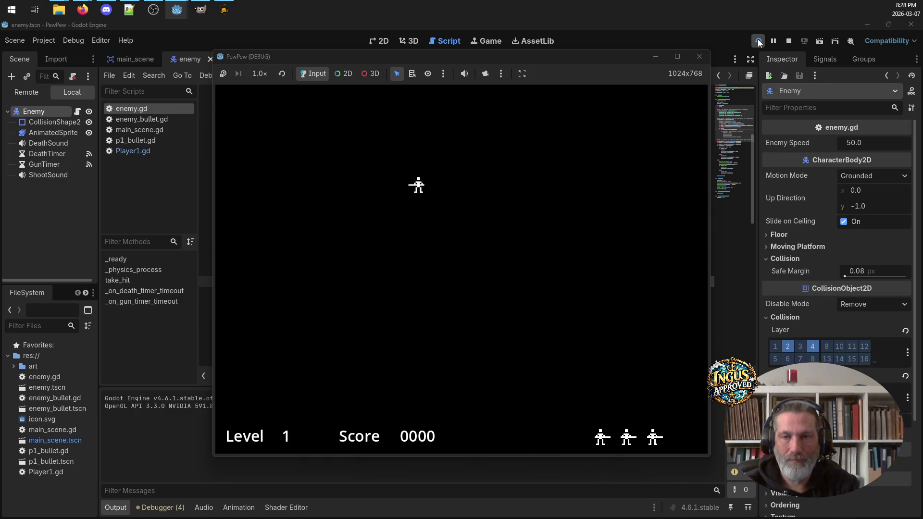
{"action": "left_click", "coordinate": [700, 57]}
Step: Relaunch the game, lead the following enemy around the arena, then stop debugging
{"action": "left_click", "coordinate": [756, 42]}
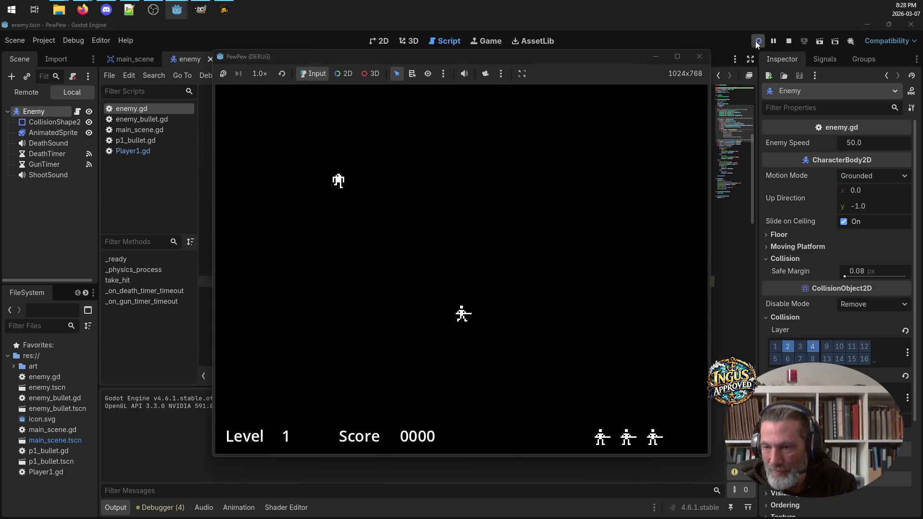
{"action": "key", "text": "Up"}
{"action": "key", "text": "Right"}
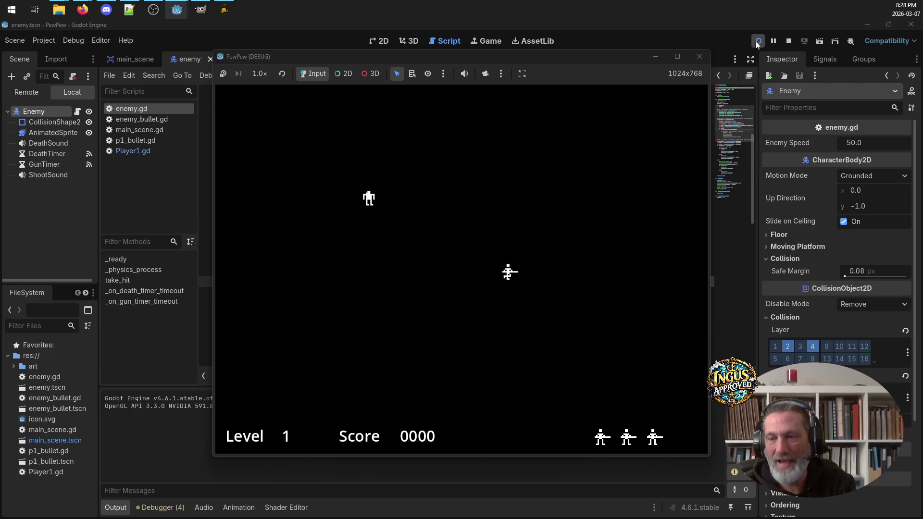
{"action": "key", "text": "Up"}
{"action": "key", "text": "Right"}
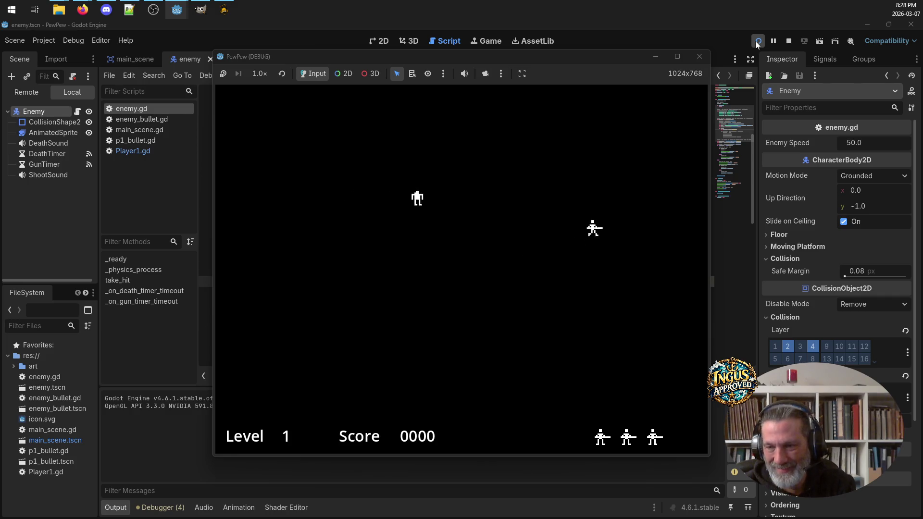
{"action": "key", "text": "Left"}
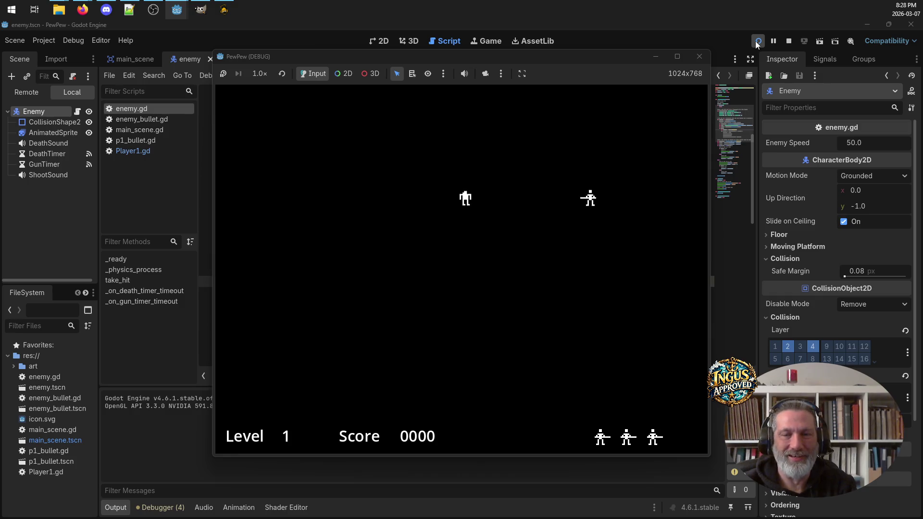
{"action": "key", "text": "Up"}
{"action": "key", "text": "Right"}
{"action": "key", "text": "Left"}
{"action": "key", "text": "Up"}
{"action": "key", "text": "Left"}
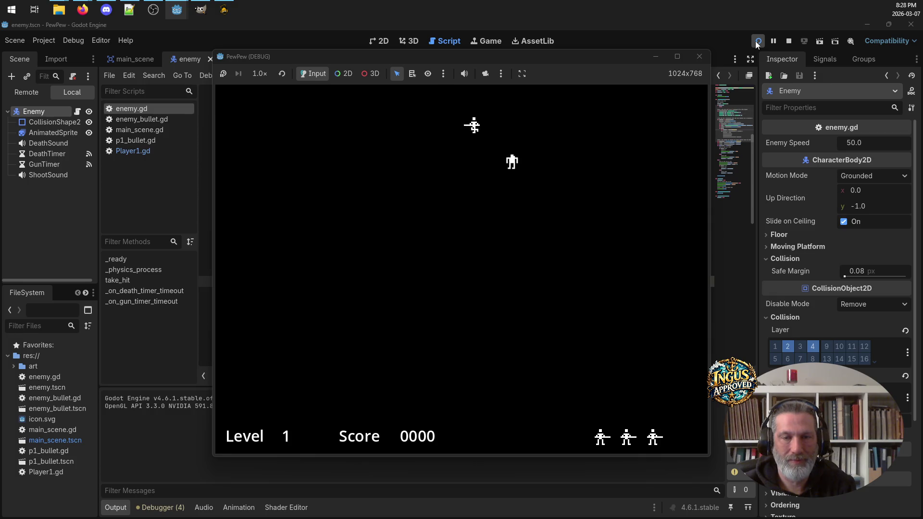
{"action": "key", "text": "Down"}
{"action": "key", "text": "Left"}
{"action": "key", "text": "Right"}
{"action": "key", "text": "Up"}
{"action": "key", "text": "Left"}
{"action": "key", "text": "Down"}
{"action": "key", "text": "Right"}
{"action": "key", "text": "Left"}
{"action": "key", "text": "Down"}
{"action": "key", "text": "Right"}
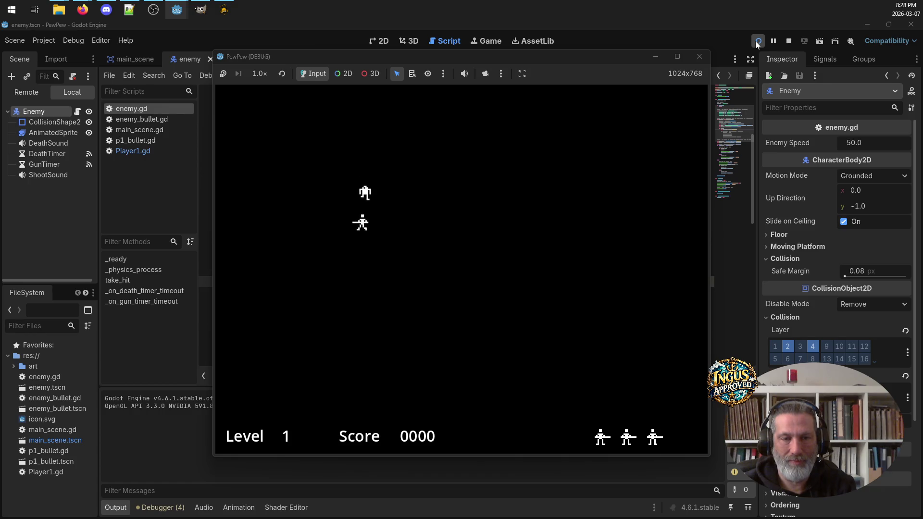
{"action": "key", "text": "Down"}
{"action": "key", "text": "Left"}
{"action": "key", "text": "Right"}
{"action": "key", "text": "Left"}
{"action": "key", "text": "Left"}
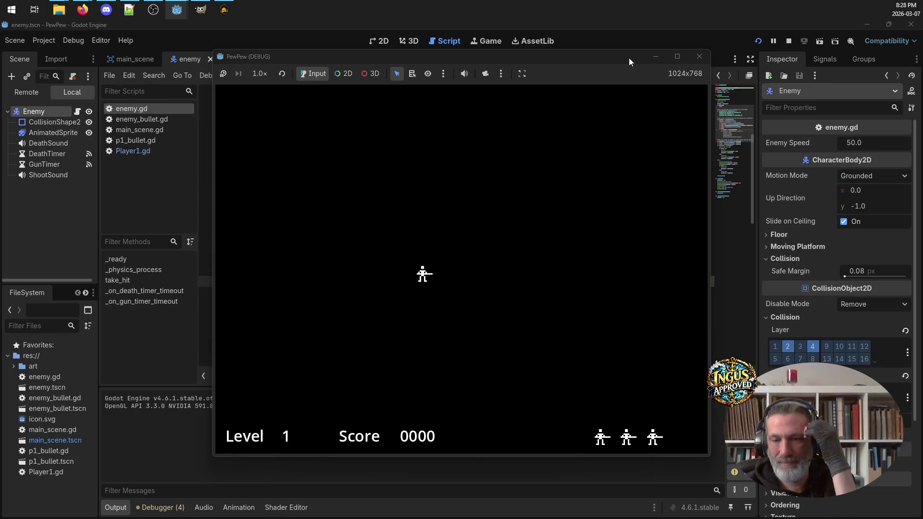
{"action": "left_click", "coordinate": [700, 56]}
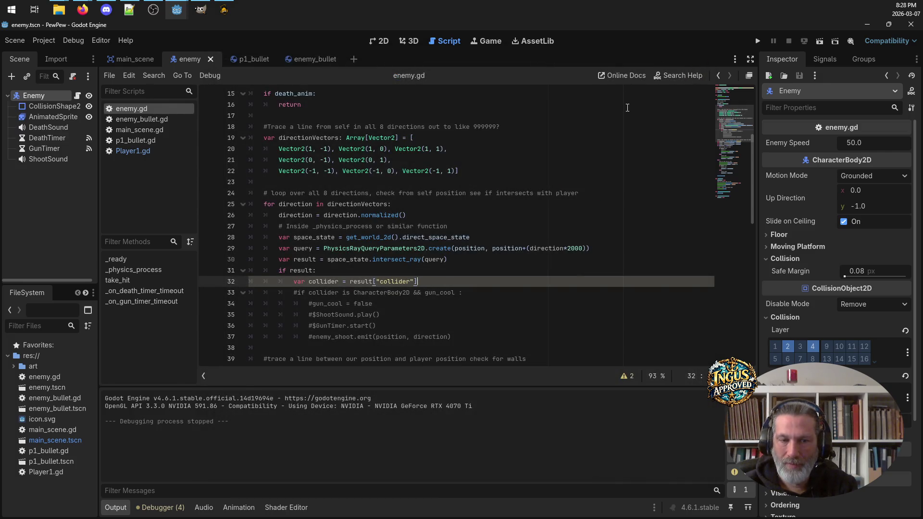
Step: Search Google for 'godot characterbody2d getting stuck together'
{"action": "mouse_move", "coordinate": [83, 9]}
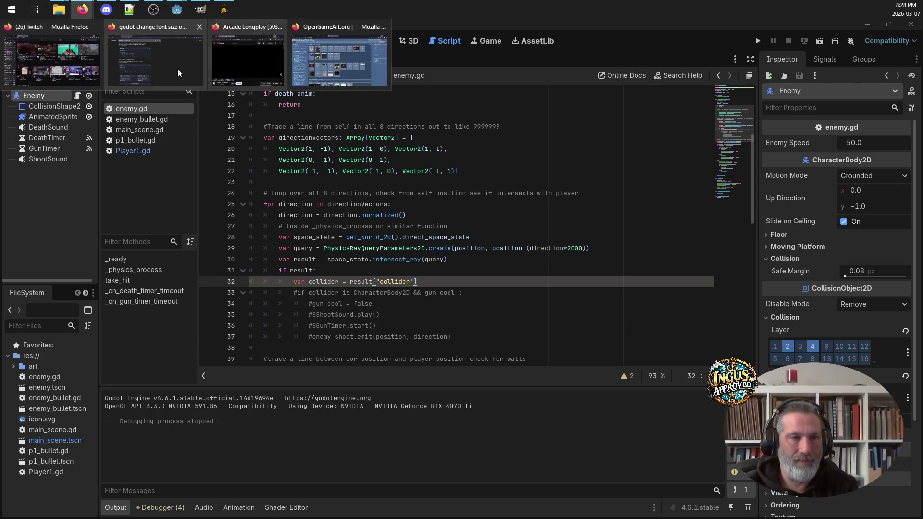
{"action": "left_click", "coordinate": [138, 60]}
{"action": "left_click_drag", "start_coordinate": [134, 77], "coordinate": [337, 83]}
{"action": "type", "text": "character"}
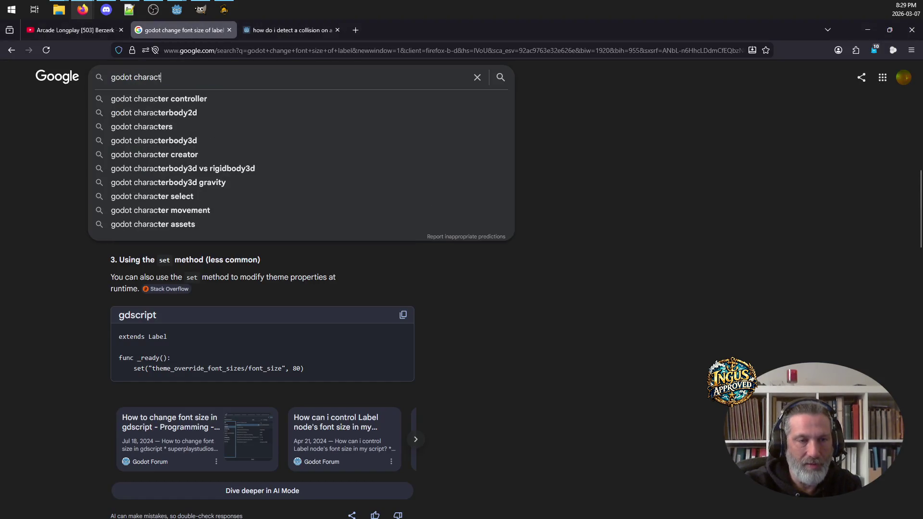
{"action": "key", "text": "Down"}
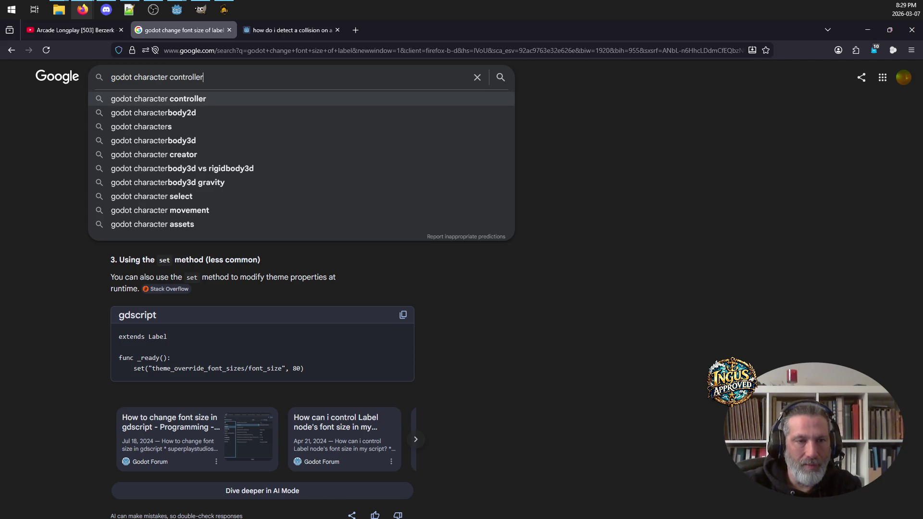
{"action": "key", "text": "Up"}
{"action": "key", "text": "Down"}
{"action": "key", "text": "Down"}
{"action": "type", "text": "getting "}
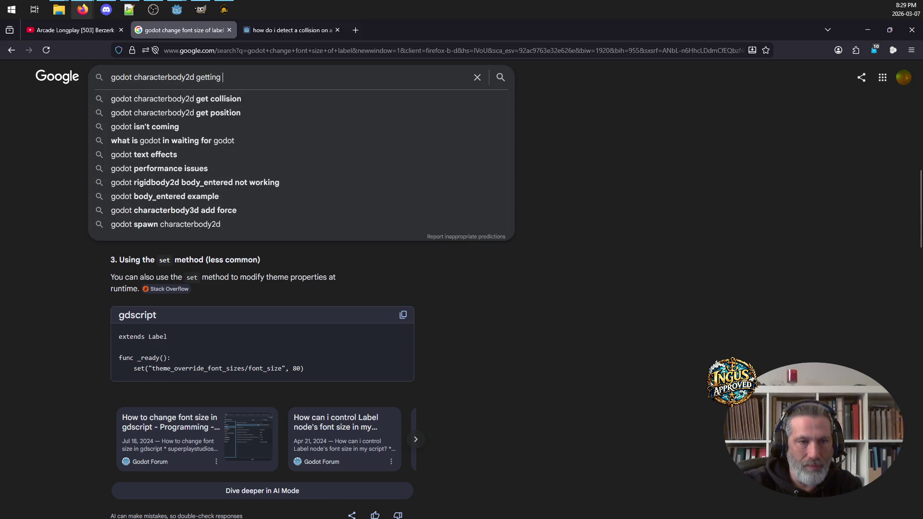
{"action": "type", "text": "stu"}
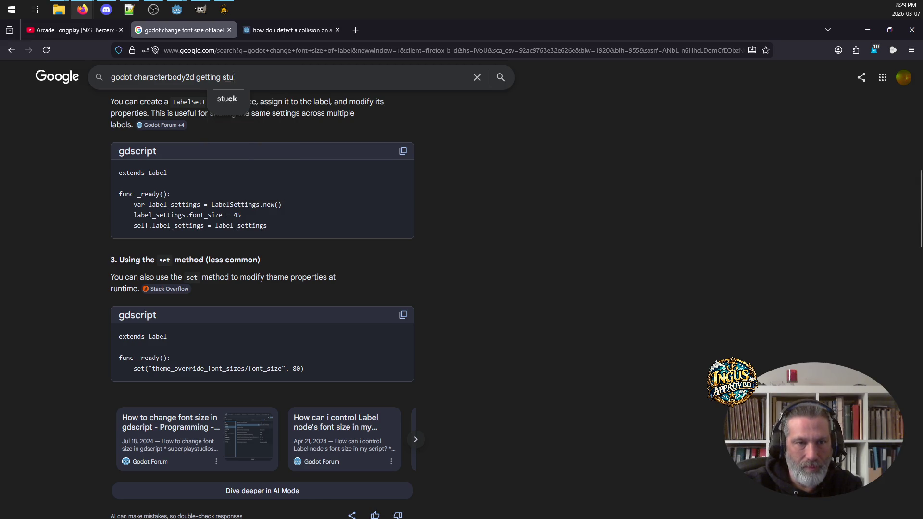
{"action": "type", "text": "ck together"}
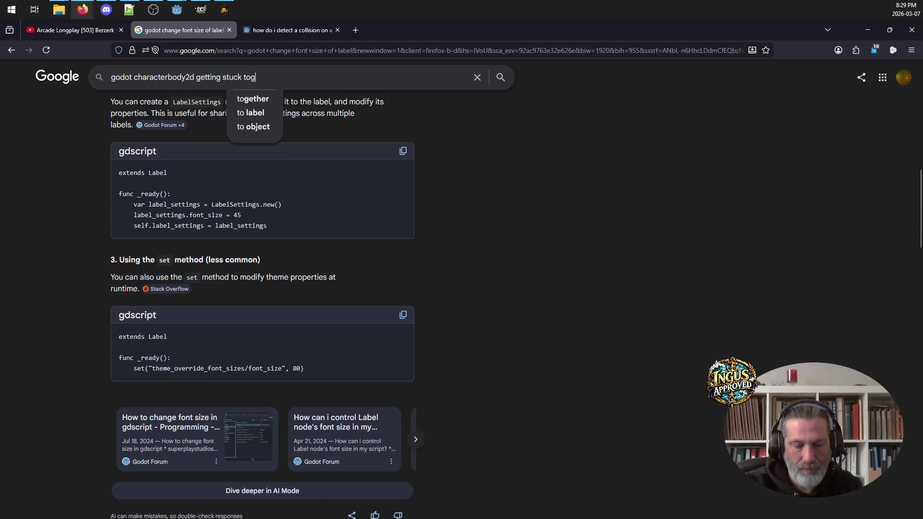
{"action": "key", "text": "Return"}
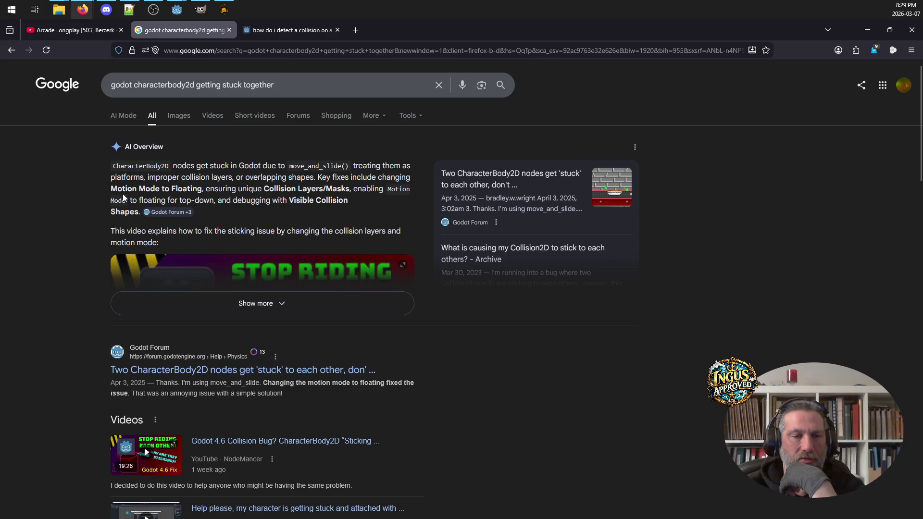
Step: Scroll the results to the Floating motion mode fix and return to Godot
{"action": "scroll", "coordinate": [278, 191], "scroll_direction": "down", "scroll_amount": 1}
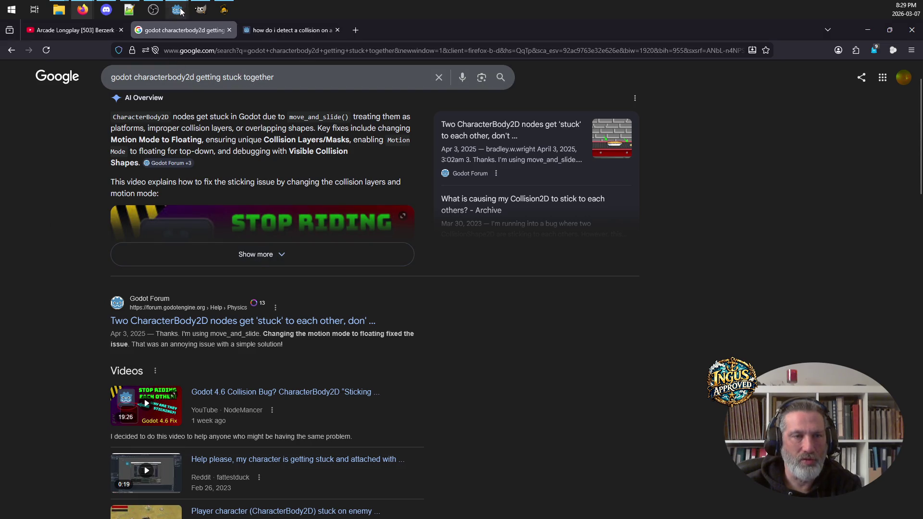
{"action": "mouse_move", "coordinate": [181, 11]}
{"action": "left_click", "coordinate": [161, 61]}
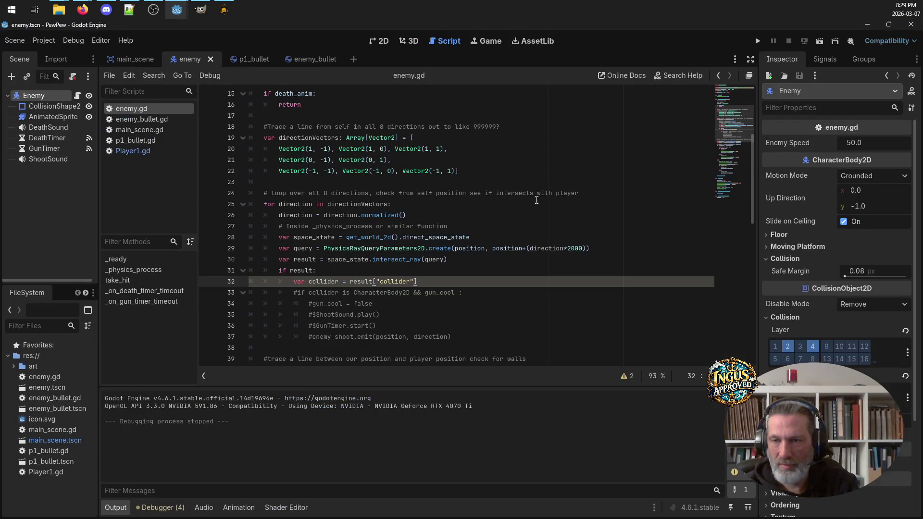
Step: Set the Enemy's Motion Mode to Floating and save the enemy scene
{"action": "left_click", "coordinate": [889, 177]}
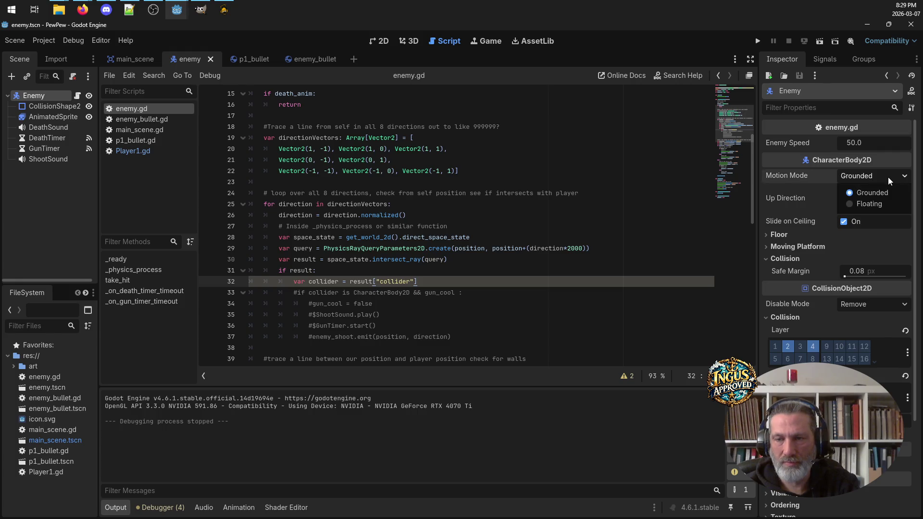
{"action": "left_click", "coordinate": [873, 199]}
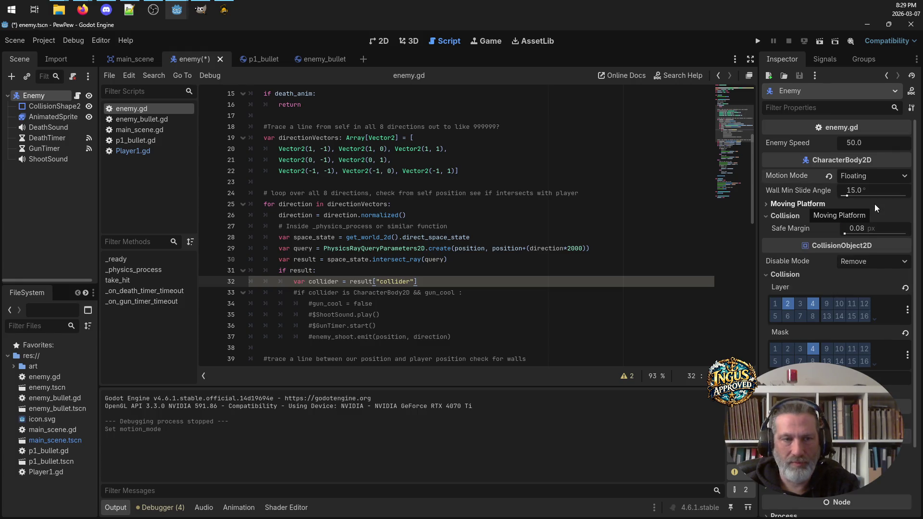
{"action": "key", "text": "ctrl+s"}
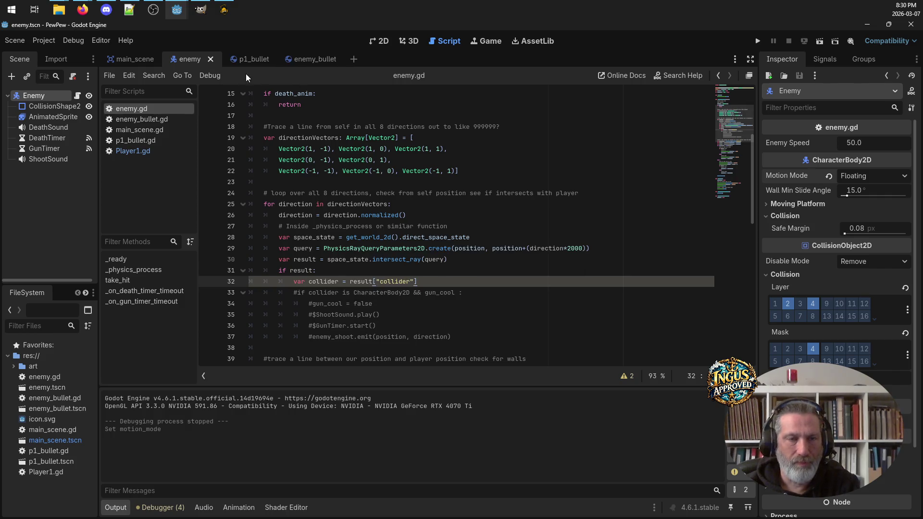
Step: Set Player1's Motion Mode to Floating in main_scene and save it
{"action": "left_click", "coordinate": [115, 58]}
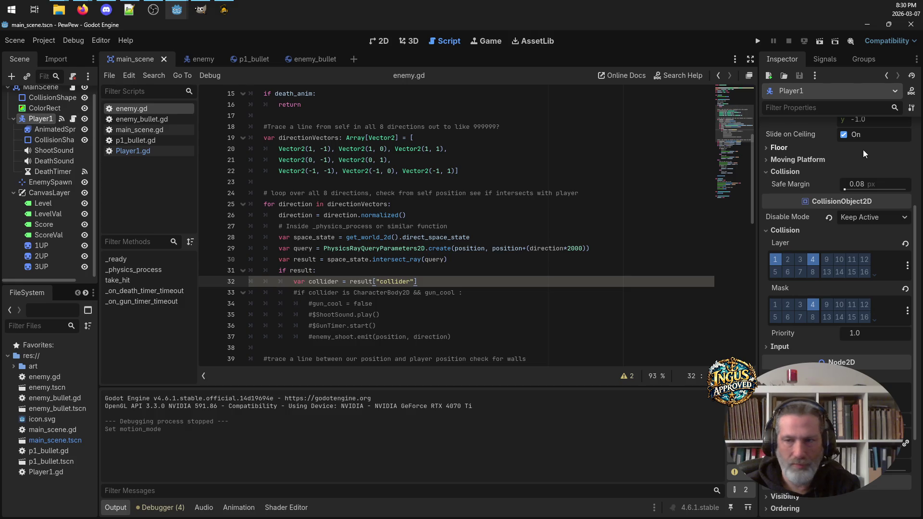
{"action": "scroll", "coordinate": [872, 168], "scroll_direction": "up", "scroll_amount": 3}
{"action": "left_click", "coordinate": [881, 231]}
{"action": "left_click", "coordinate": [855, 264]}
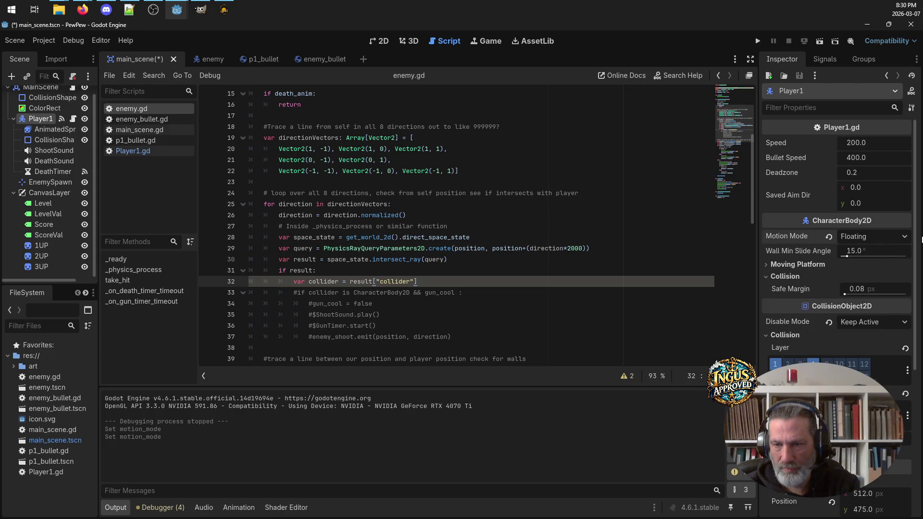
{"action": "key", "text": "ctrl+s"}
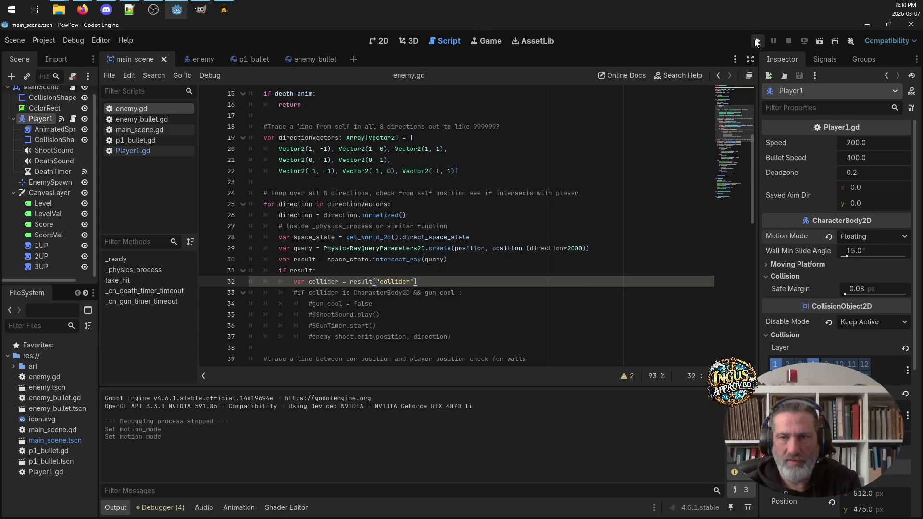
Step: Run the game, steer the player left and up toward the enemy, then stop it
{"action": "left_click", "coordinate": [756, 42]}
{"action": "key", "text": "Left"}
{"action": "key", "text": "Up"}
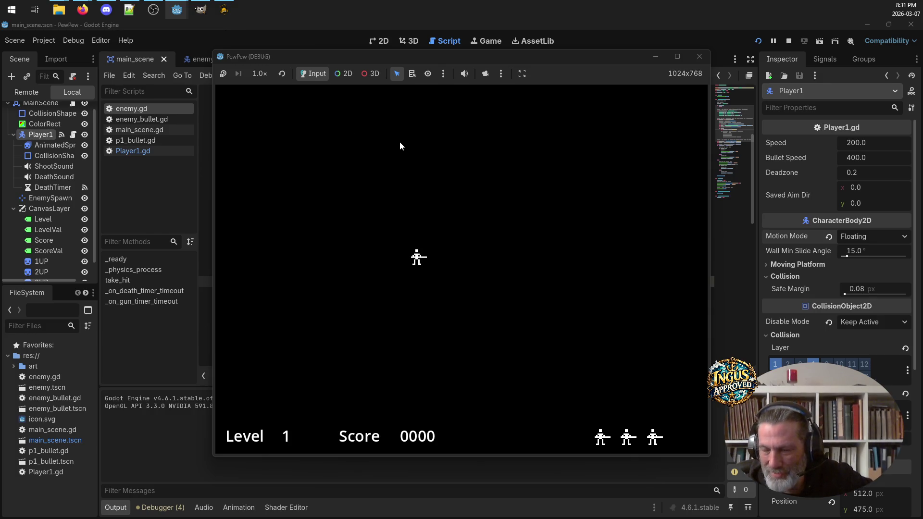
{"action": "left_click", "coordinate": [699, 57]}
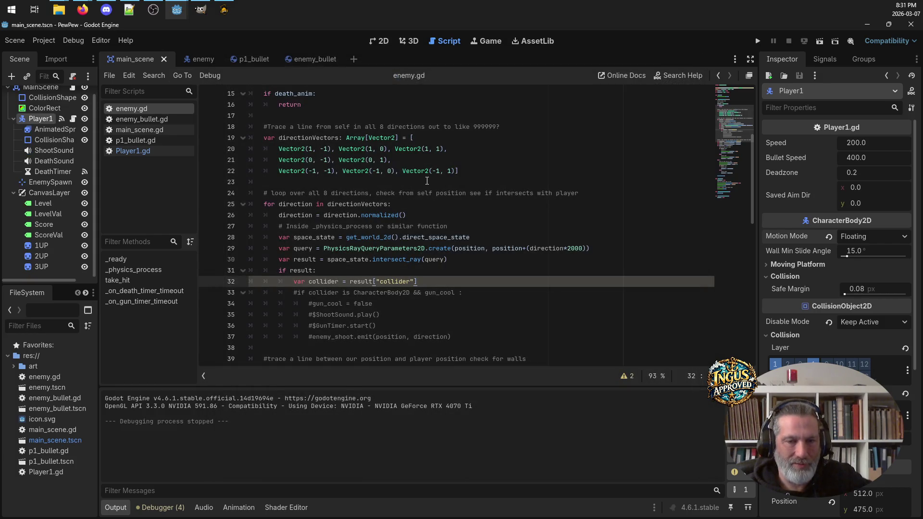
Step: Uncomment lines 33–37 of enemy.gd with Toggle Comment to restore the enemy's shooting
{"action": "left_click_drag", "start_coordinate": [459, 335], "coordinate": [231, 294]}
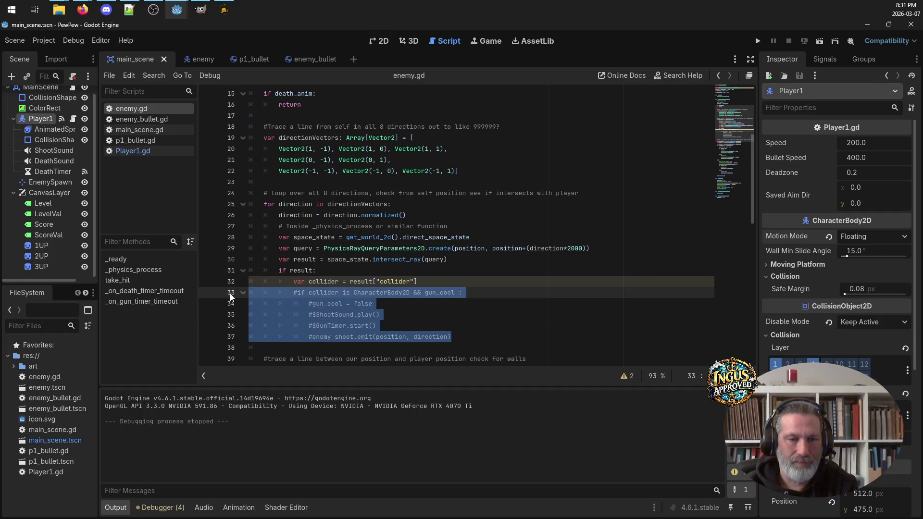
{"action": "right_click", "coordinate": [355, 314]}
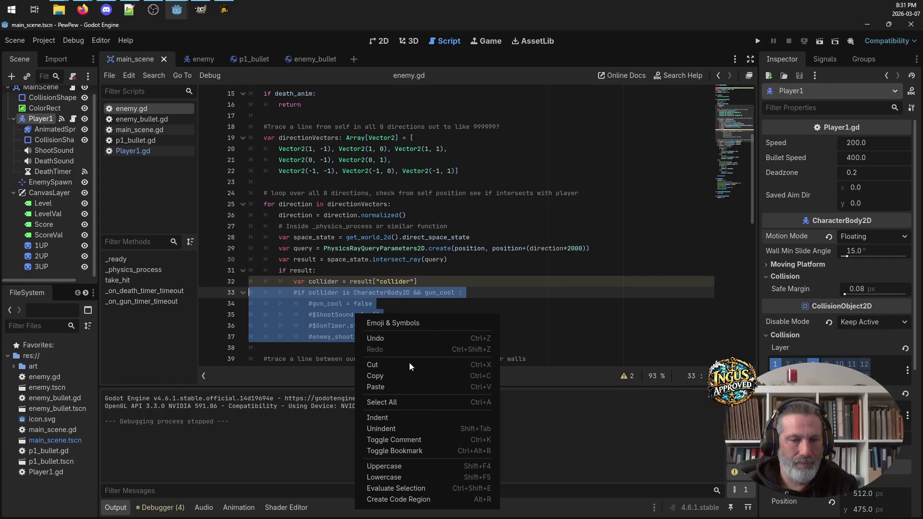
{"action": "left_click", "coordinate": [422, 447]}
{"action": "left_click", "coordinate": [472, 332]}
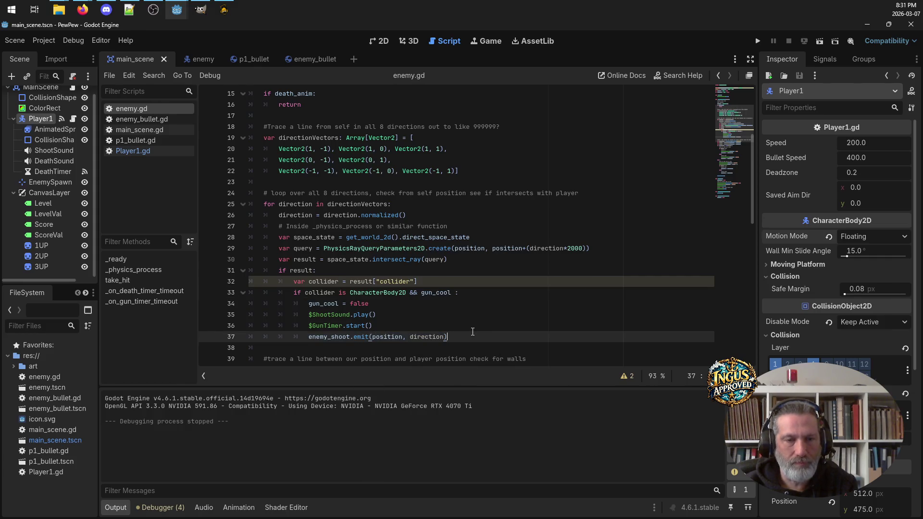
{"action": "left_click", "coordinate": [129, 10]}
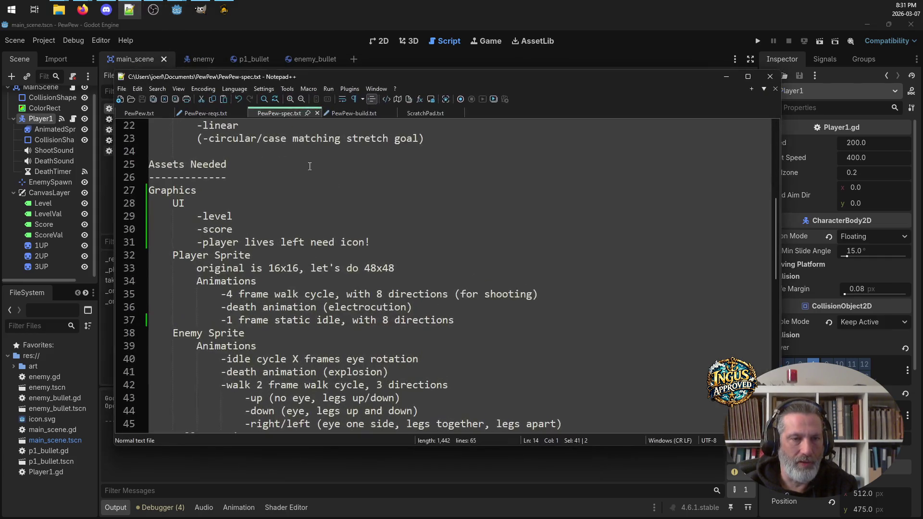
Step: Open the PewPew-build checklist and insert new lines below the enemy logic items
{"action": "left_click", "coordinate": [354, 113]}
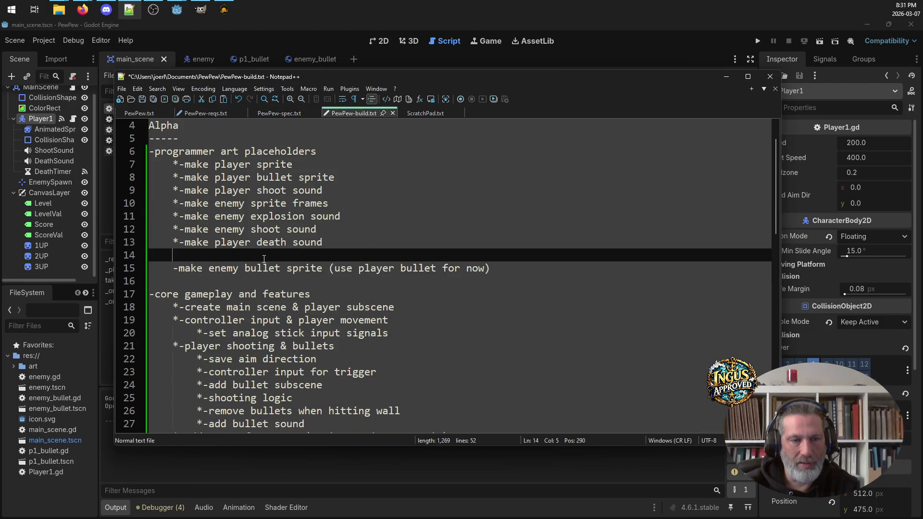
{"action": "key", "text": "Down"}
{"action": "key", "text": "Down"}
{"action": "key", "text": "Down"}
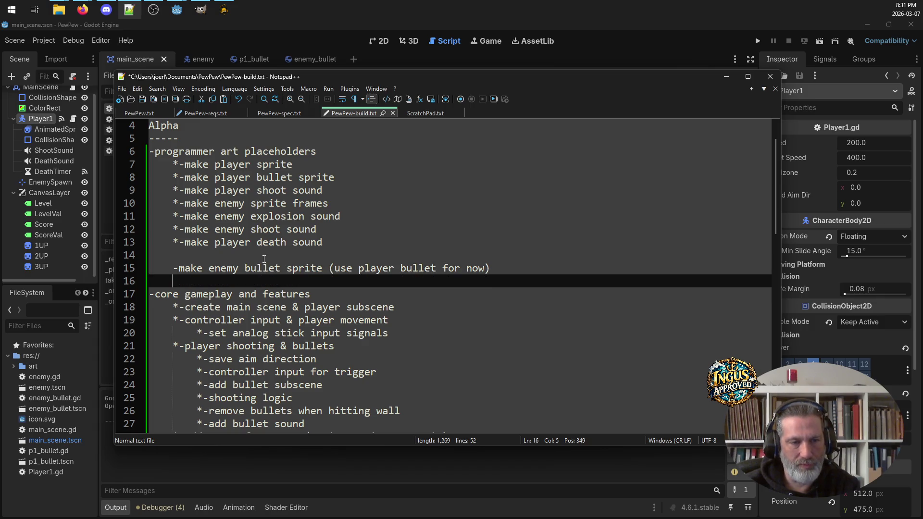
{"action": "key", "text": "Down"}
{"action": "key", "text": "Down"}
{"action": "key", "text": "Down"}
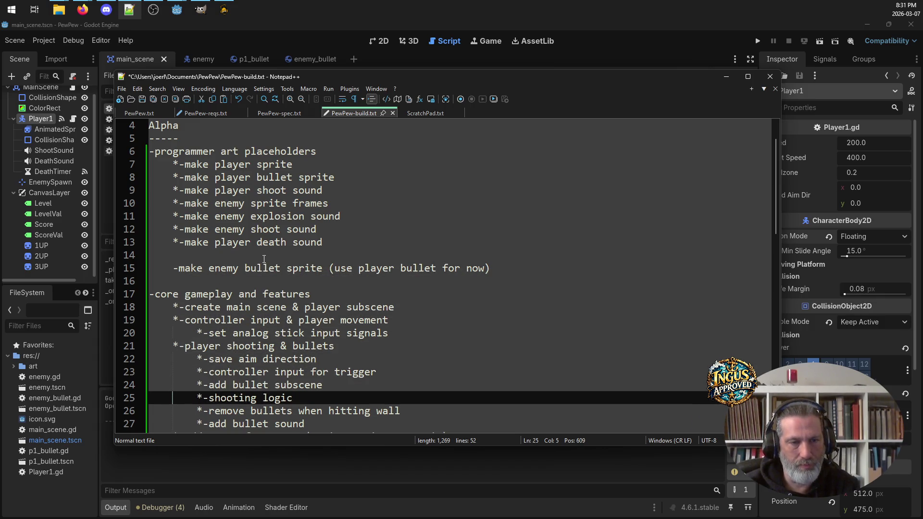
{"action": "key", "text": "Down"}
{"action": "key", "text": "Down"}
{"action": "key", "text": "Down"}
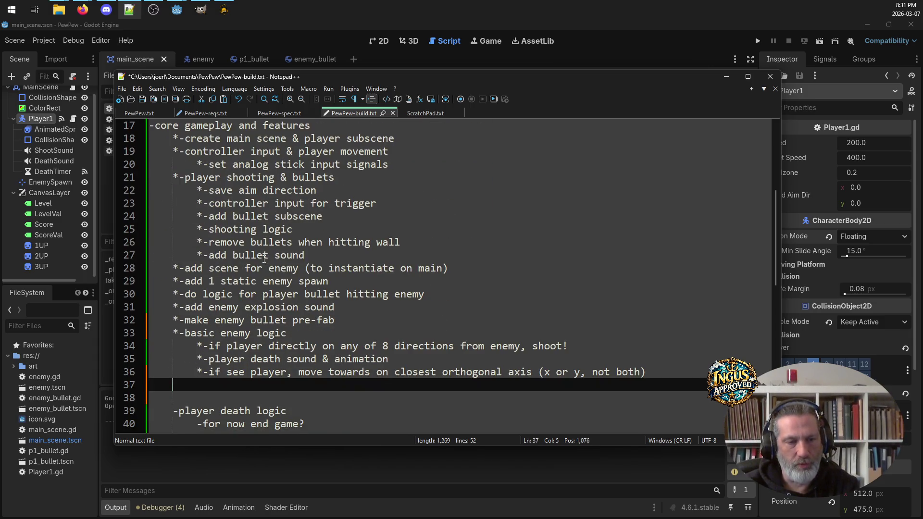
{"action": "key", "text": "Return"}
{"action": "key", "text": "Up"}
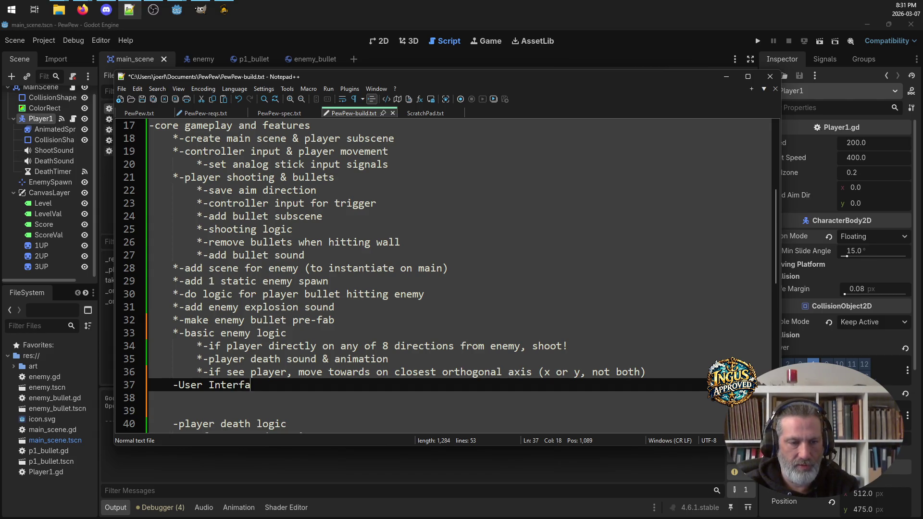
Step: Add the item '-canvas layer, score, level, player life icons' and save the checklist
{"action": "key", "text": "Return"}
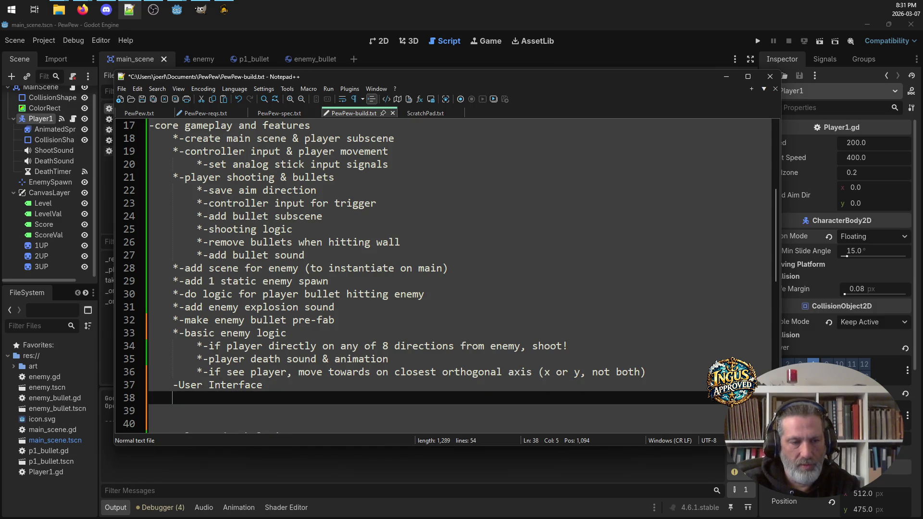
{"action": "type", "text": "-cancv"}
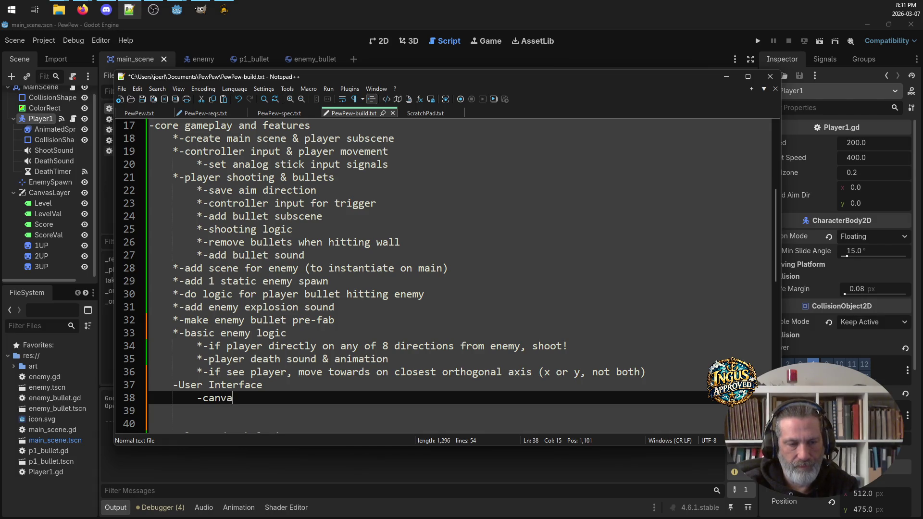
{"action": "type", "text": "s layer"}
{"action": "key", "text": "Return"}
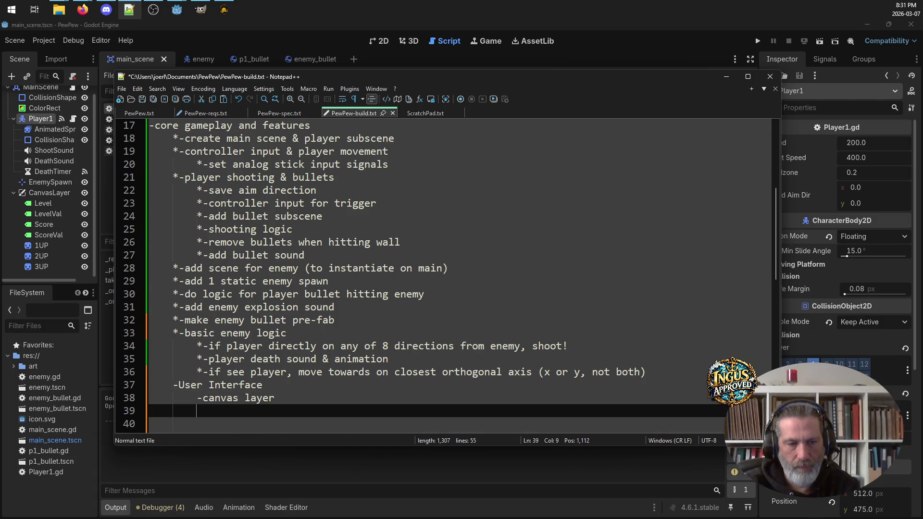
{"action": "key", "text": "BackSpace"}
{"action": "type", "text": ",."}
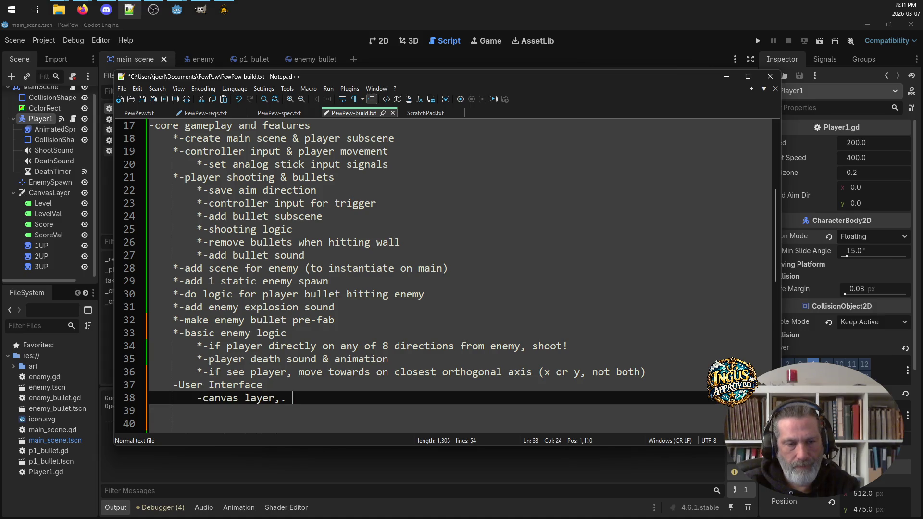
{"action": "key", "text": "BackSpace"}
{"action": "type", "text": " score,"}
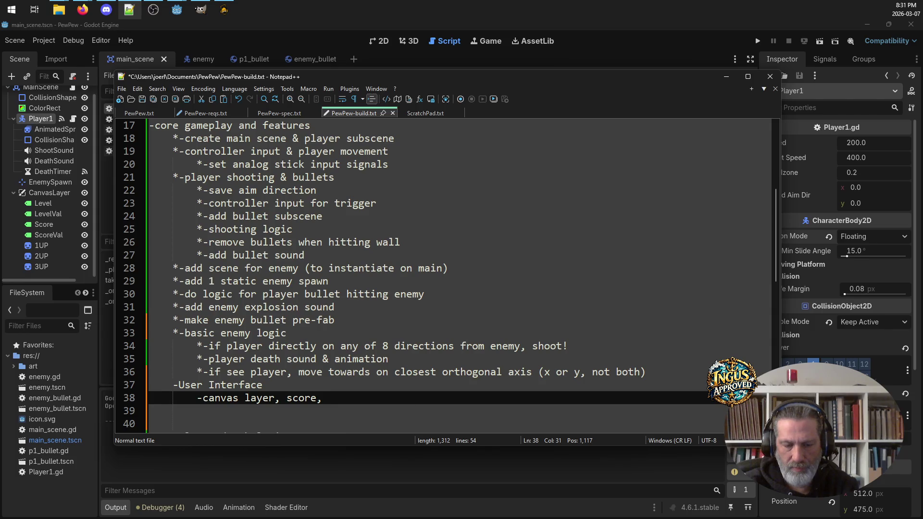
{"action": "type", "text": "pla"}
{"action": "key", "text": "BackSpace"}
{"action": "key", "text": "BackSpace"}
{"action": "key", "text": "BackSpace"}
{"action": "type", "text": "playuelife icons"}
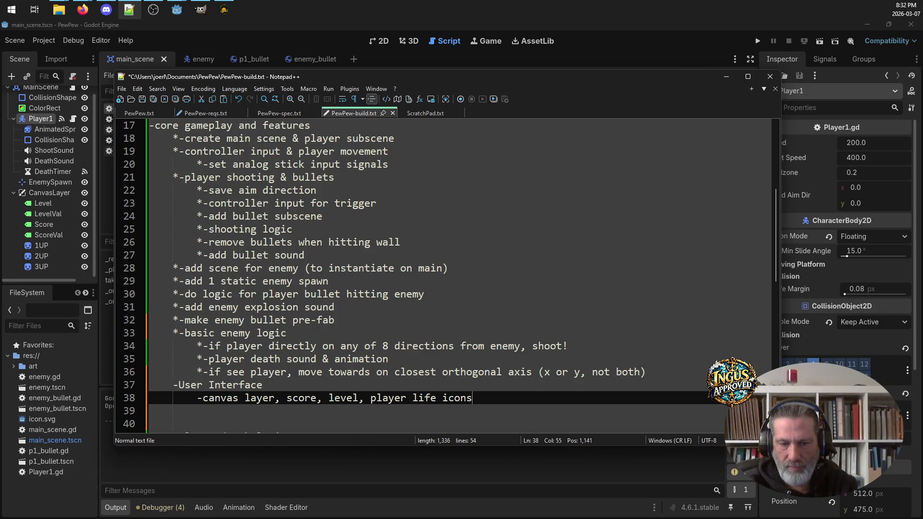
{"action": "type", "text": "e icons"}
{"action": "key", "text": "ctrl+s"}
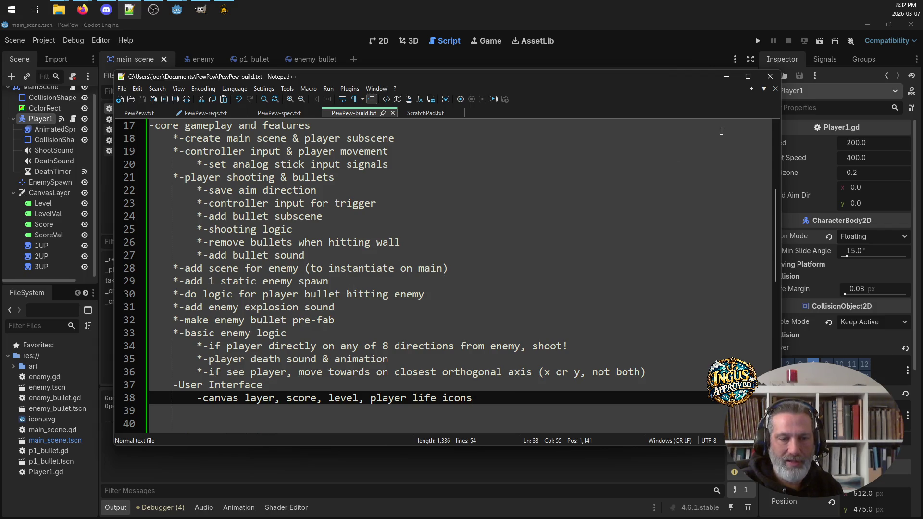
Step: Review the saved checklist and launch the game for a playtest
{"action": "scroll", "coordinate": [533, 232], "scroll_direction": "down", "scroll_amount": 4}
{"action": "scroll", "coordinate": [413, 289], "scroll_direction": "up", "scroll_amount": 2}
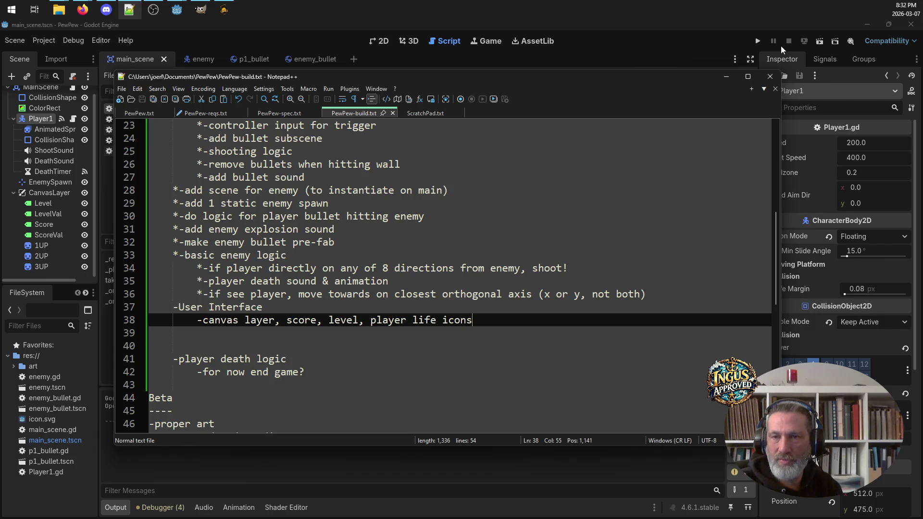
{"action": "left_click", "coordinate": [760, 42]}
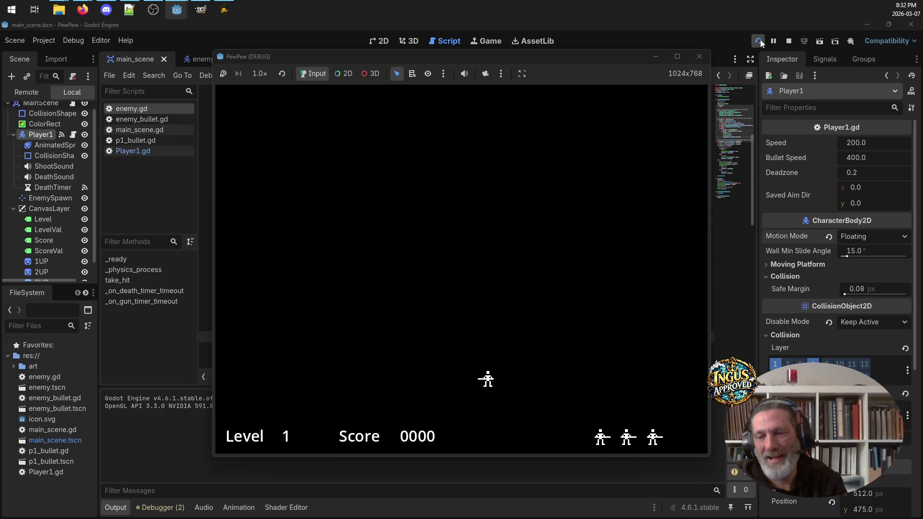
Step: Close the PewPew (DEBUG) window to end the playtest
{"action": "left_click", "coordinate": [700, 56]}
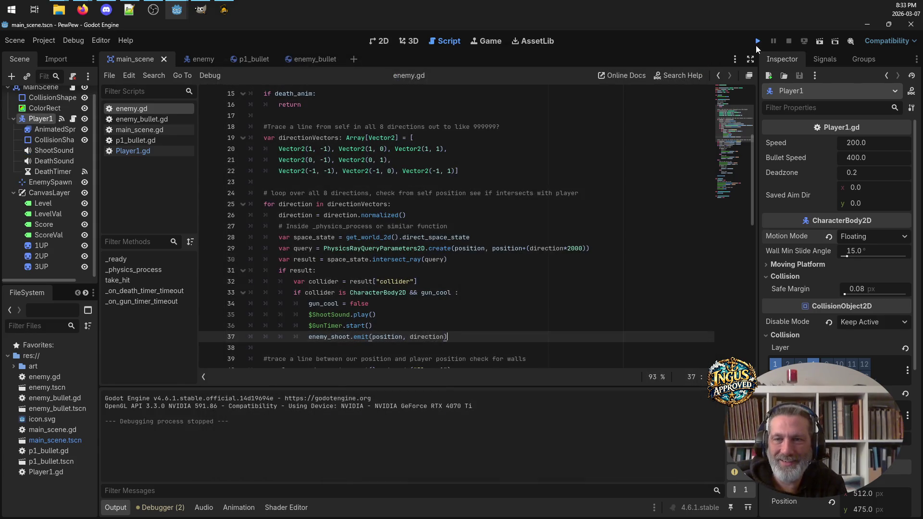
{"action": "left_click", "coordinate": [757, 43]}
{"action": "key", "text": "Right"}
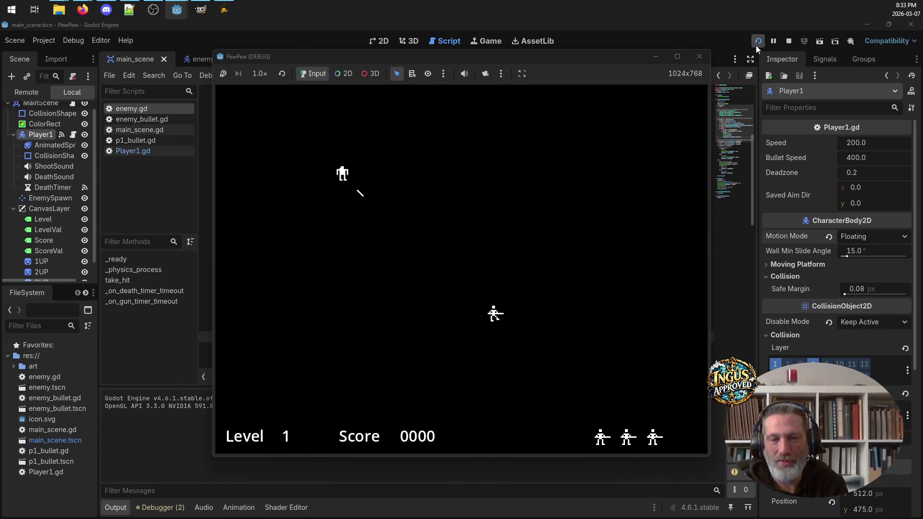
{"action": "key", "text": "Left"}
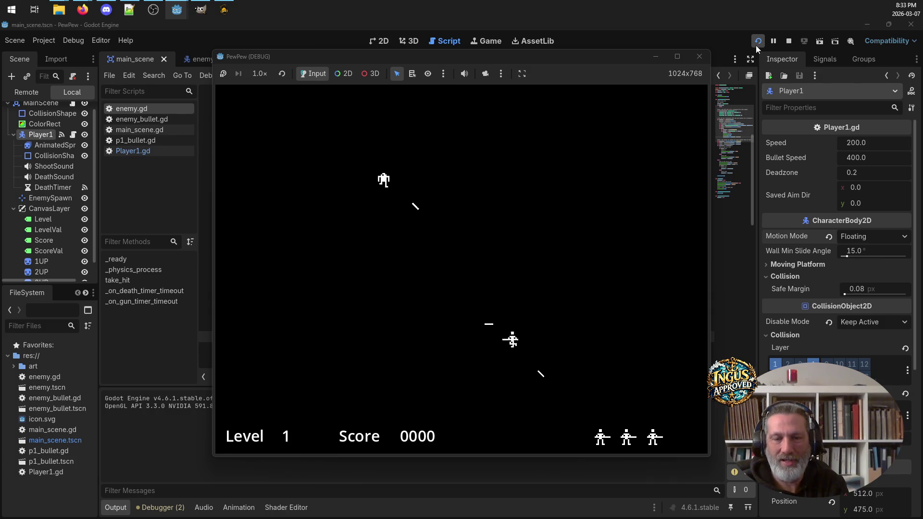
{"action": "key", "text": "Right"}
{"action": "key", "text": "Up"}
{"action": "key", "text": "Down"}
{"action": "key", "text": "Left"}
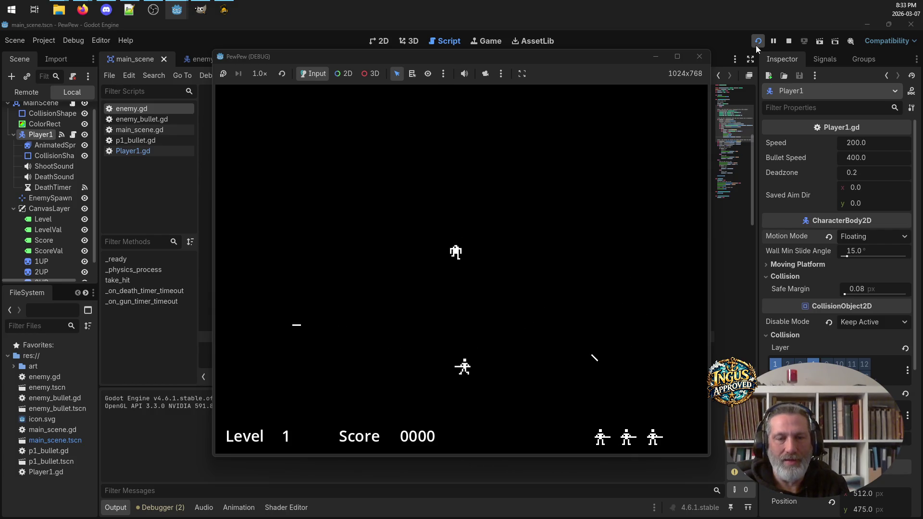
{"action": "key", "text": "Up"}
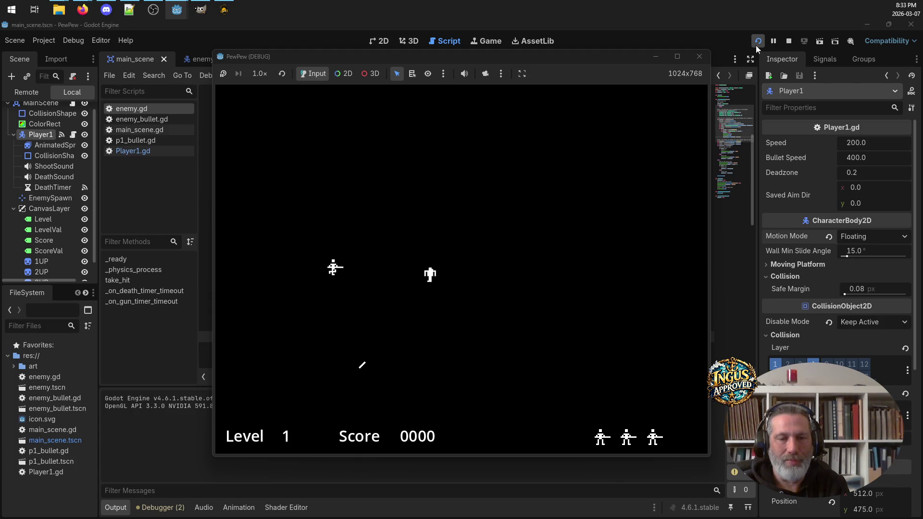
{"action": "key", "text": "Right"}
{"action": "key", "text": "Right"}
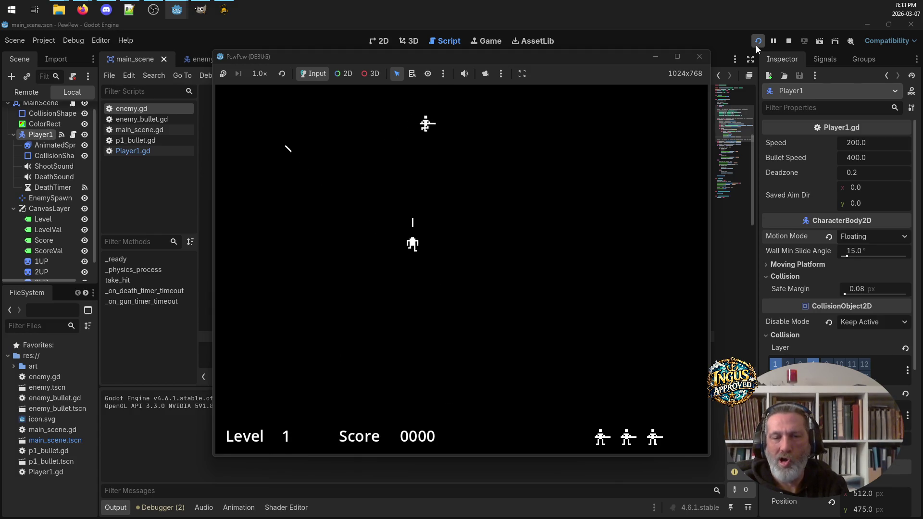
{"action": "key", "text": "Down"}
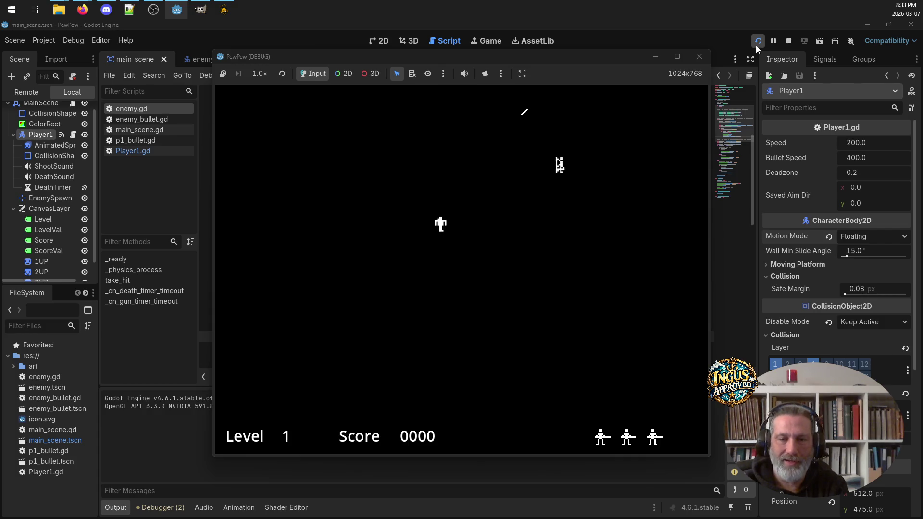
{"action": "key", "text": "Left"}
{"action": "key", "text": "Down"}
{"action": "key", "text": "Left"}
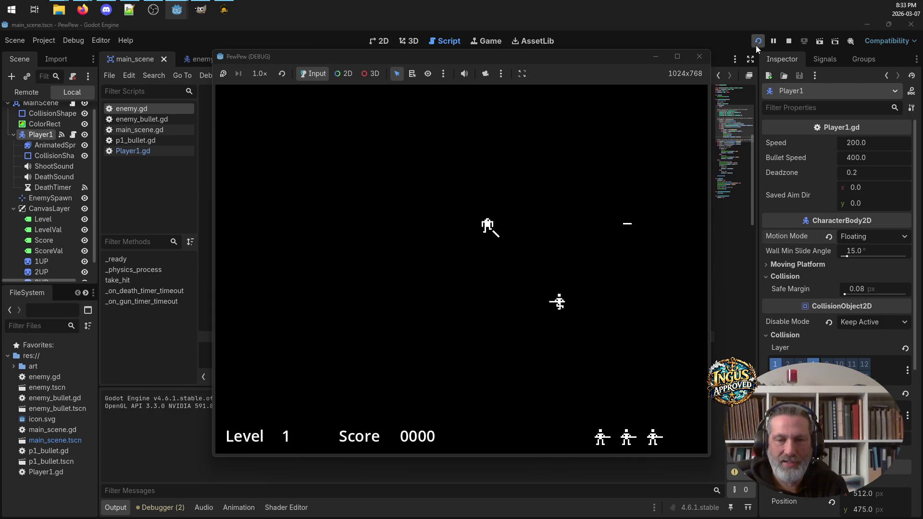
{"action": "key", "text": "Left"}
{"action": "key", "text": "Up"}
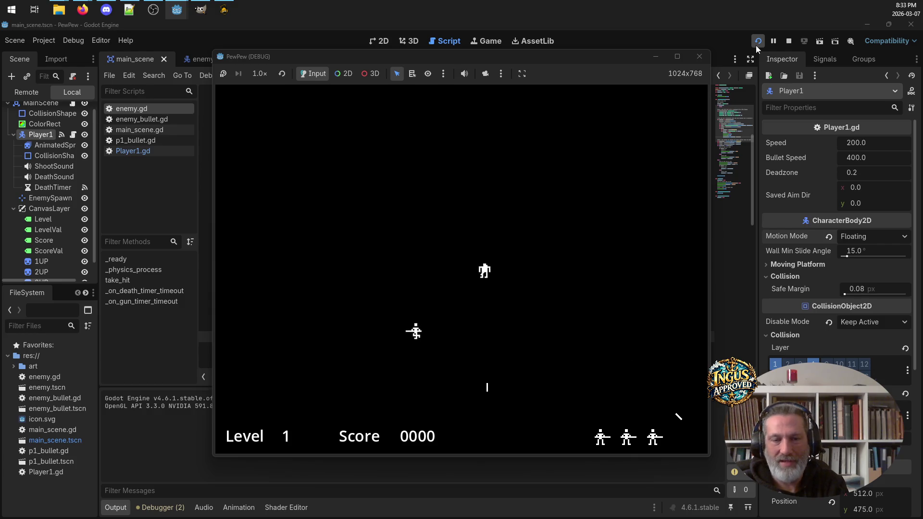
{"action": "key", "text": "Left"}
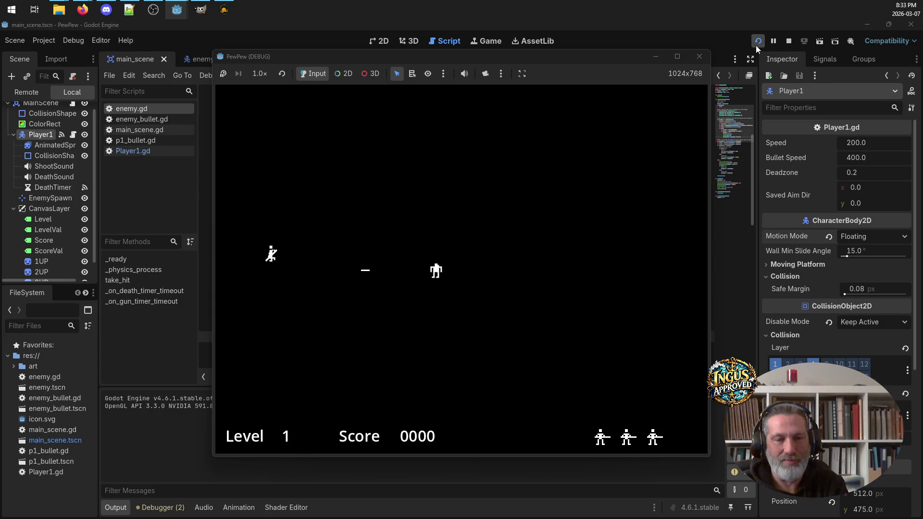
{"action": "key", "text": "Up"}
{"action": "key", "text": "Down"}
{"action": "key", "text": "Right"}
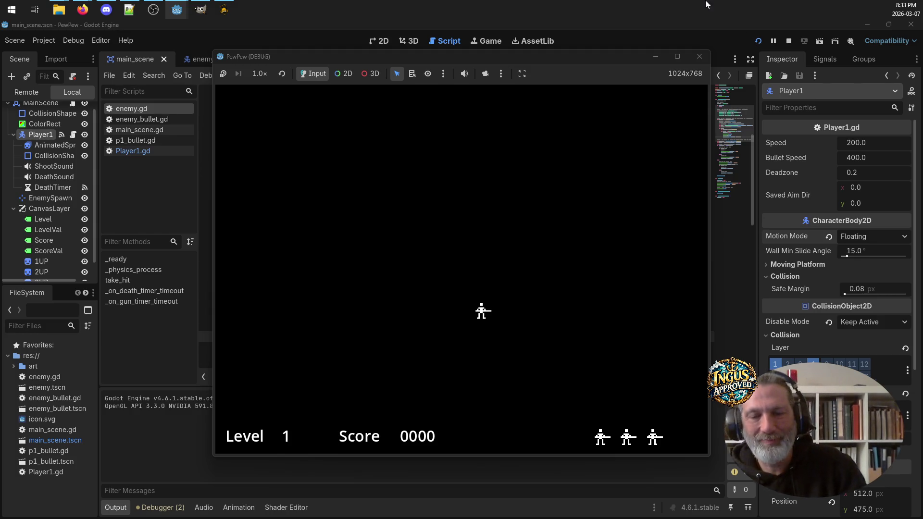
{"action": "left_click", "coordinate": [699, 56]}
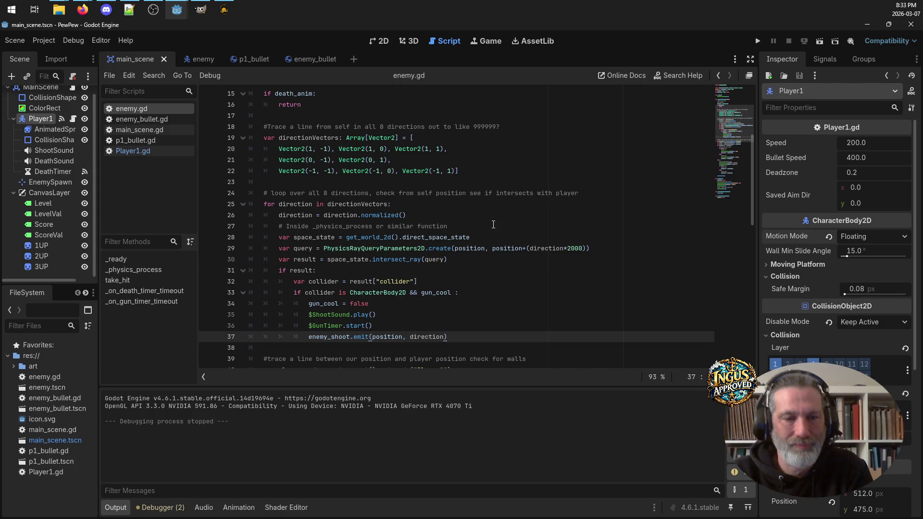
Step: Review the build checklist in Notepad++, then open the PewPew.txt game overview
{"action": "left_click", "coordinate": [128, 9]}
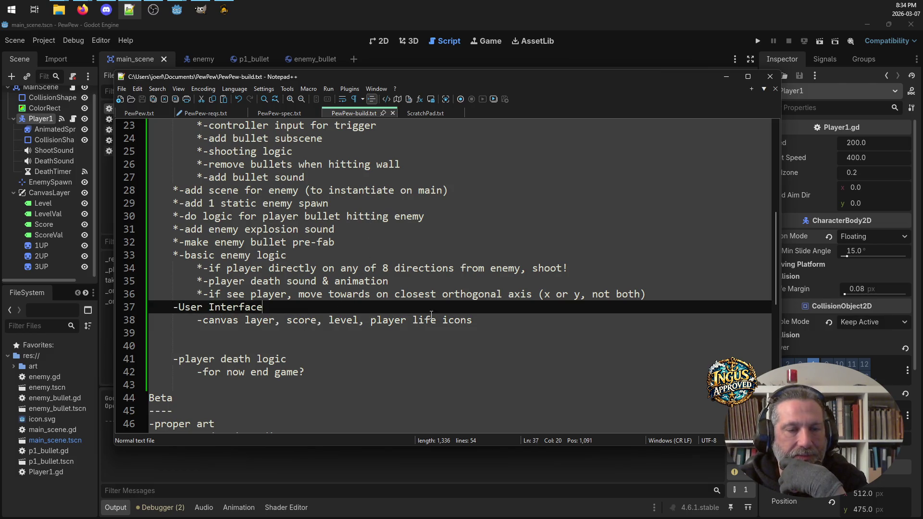
{"action": "left_click", "coordinate": [250, 354]}
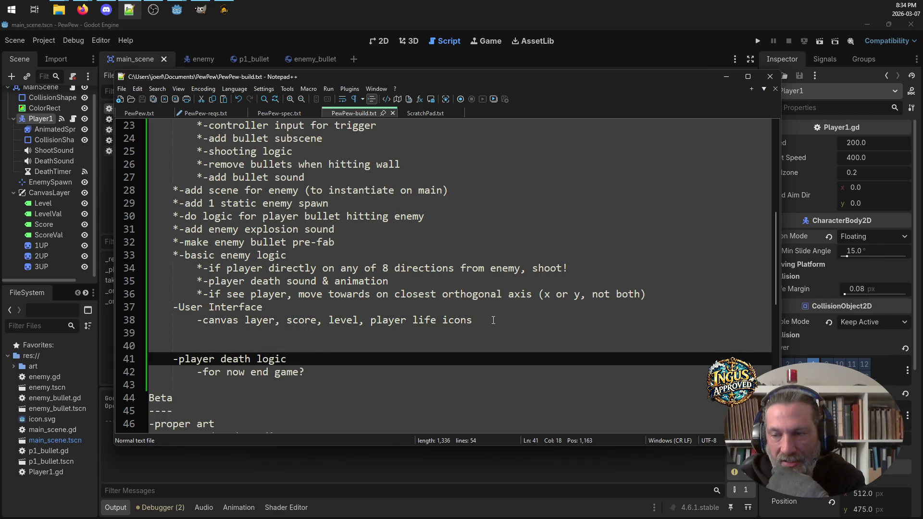
{"action": "key", "text": "alt+Tab"}
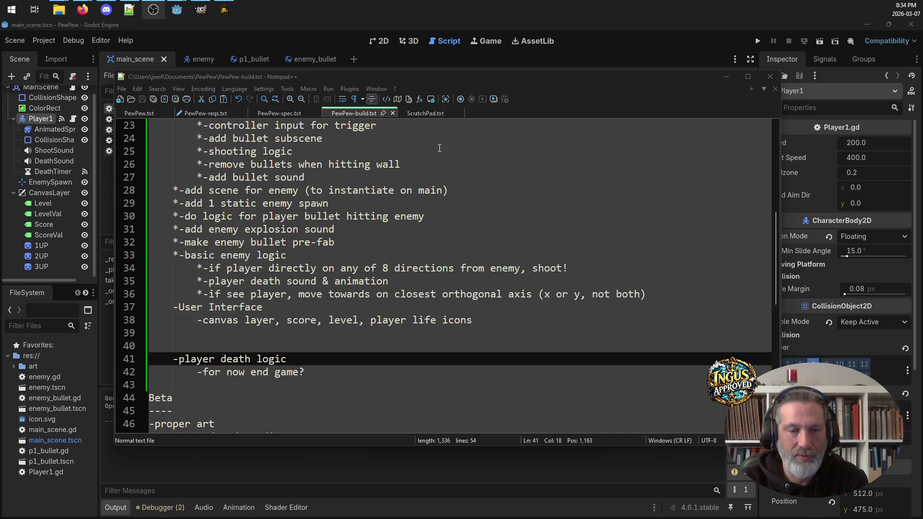
{"action": "left_click", "coordinate": [324, 346]}
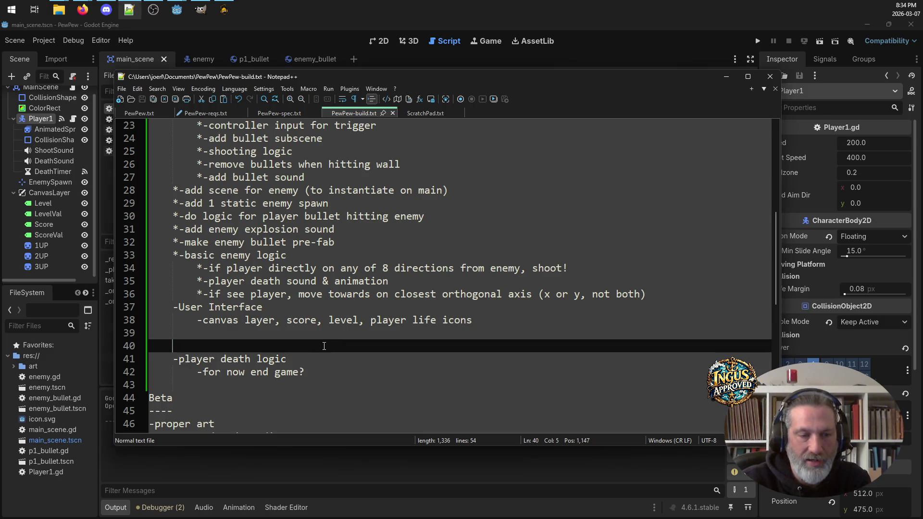
{"action": "scroll", "coordinate": [351, 315], "scroll_direction": "up", "scroll_amount": 7}
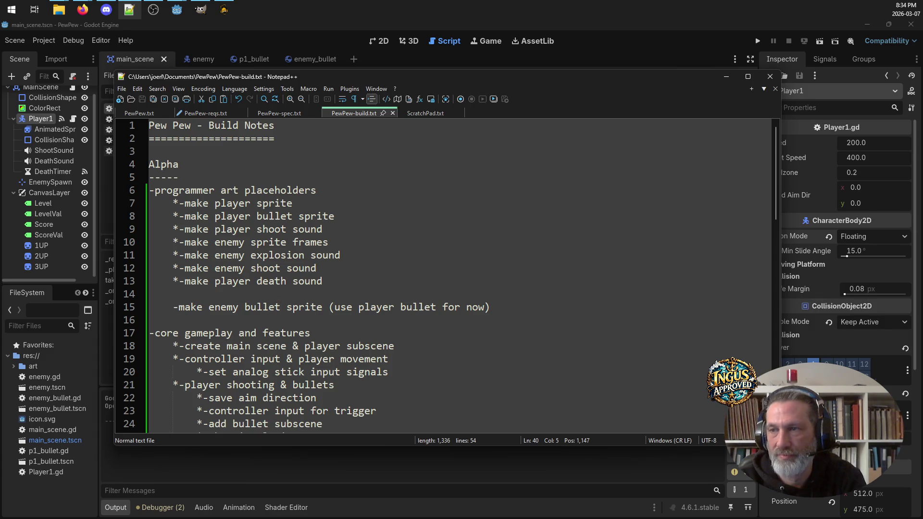
{"action": "key", "text": "alt+Tab"}
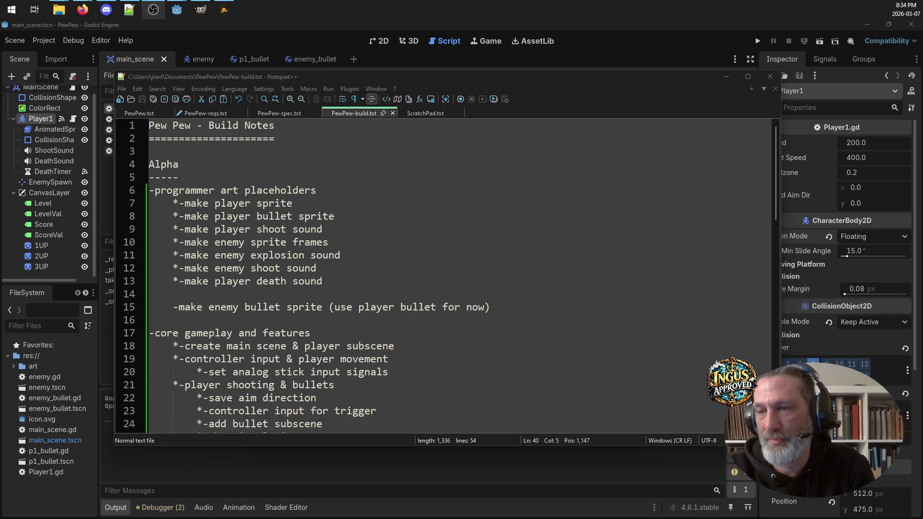
{"action": "mouse_move", "coordinate": [524, 79]}
{"action": "left_mouse_down"}
{"action": "mouse_move", "coordinate": [532, 176]}
{"action": "mouse_move", "coordinate": [536, 90]}
{"action": "mouse_move", "coordinate": [524, 99]}
{"action": "left_mouse_up"}
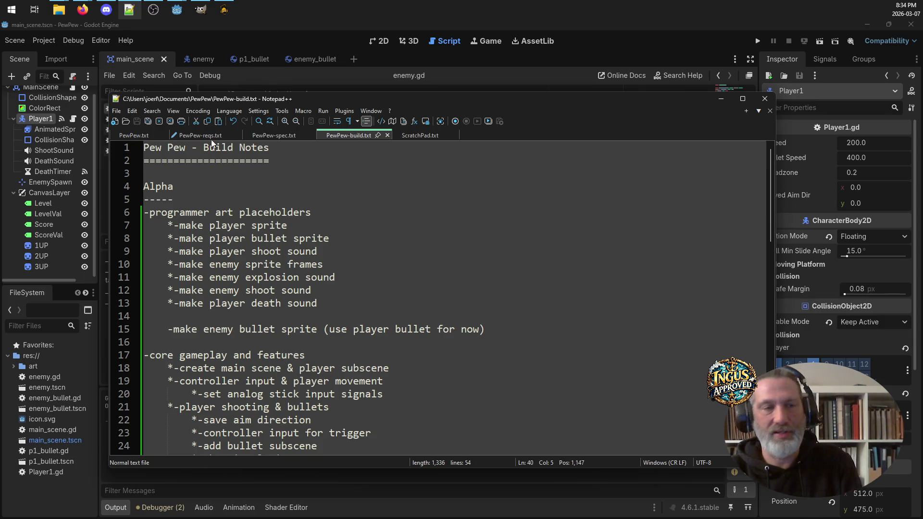
{"action": "left_click", "coordinate": [139, 137]}
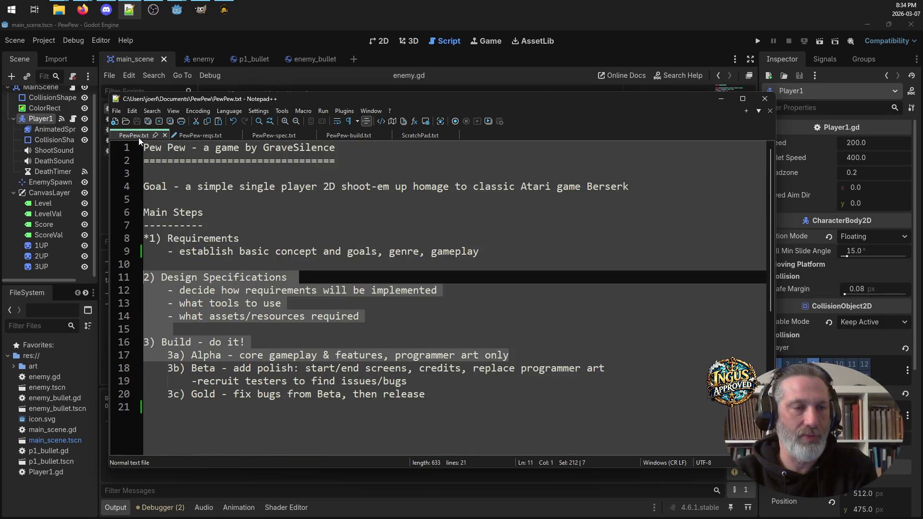
Step: In PewPew-reqs.txt, review the enemy type, procedural levels, lives and difficulty requirement lines
{"action": "left_click", "coordinate": [296, 306]}
{"action": "left_click", "coordinate": [509, 359]}
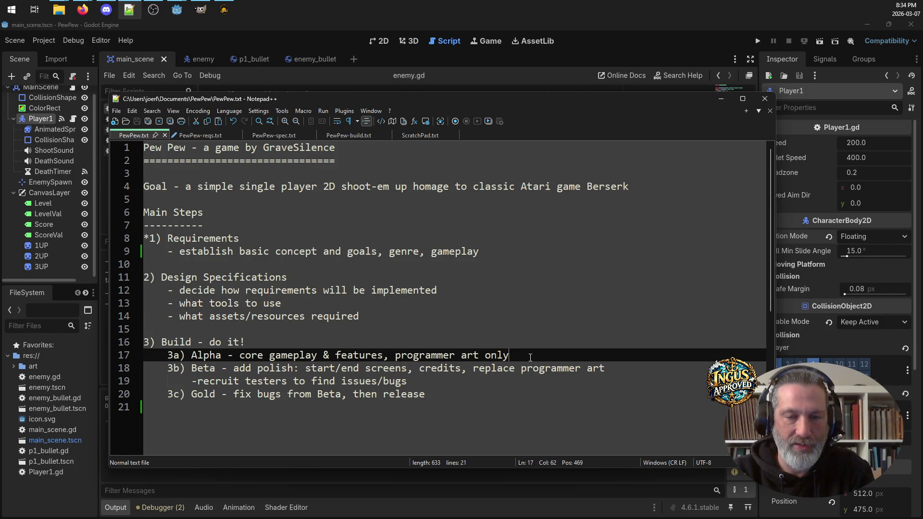
{"action": "left_click", "coordinate": [196, 136]}
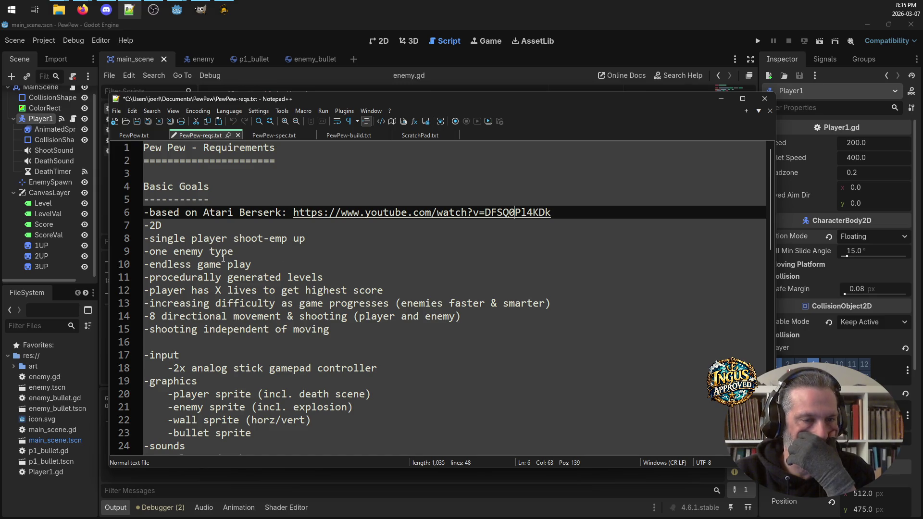
{"action": "left_click", "coordinate": [180, 252]}
{"action": "left_click_drag", "start_coordinate": [330, 277], "coordinate": [109, 281]}
{"action": "left_click_drag", "start_coordinate": [404, 289], "coordinate": [105, 288]}
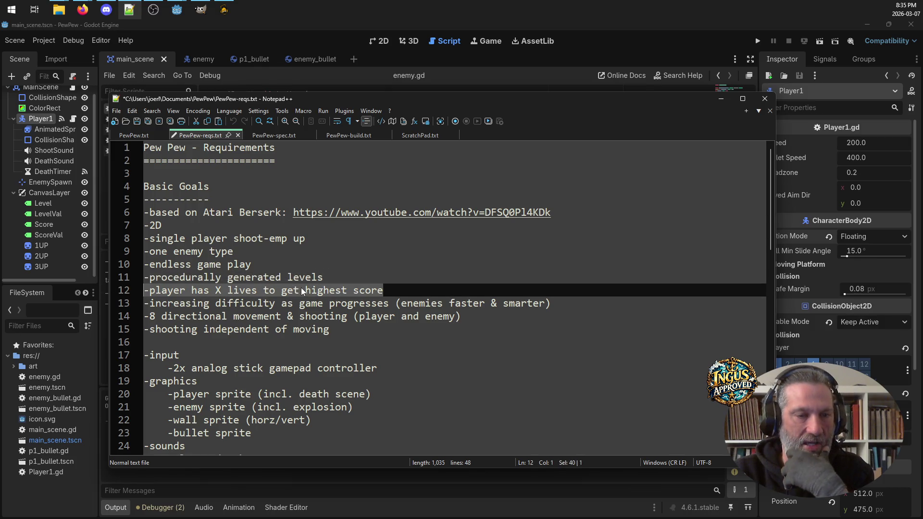
{"action": "left_click_drag", "start_coordinate": [579, 304], "coordinate": [71, 296]}
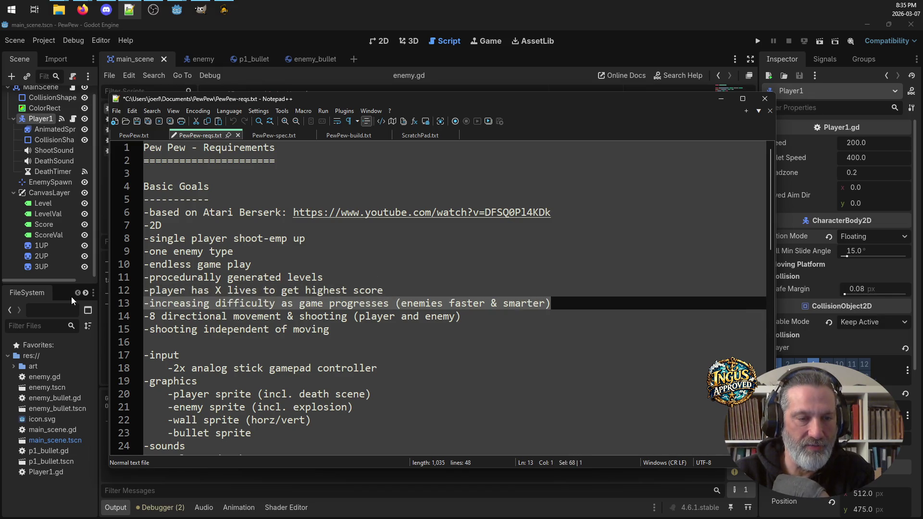
{"action": "left_click", "coordinate": [228, 316]}
Step: Move the movement and shooting lines below 'one enemy type', remove a blank line, and save PewPew-reqs.txt
{"action": "left_click_drag", "start_coordinate": [328, 329], "coordinate": [101, 320]}
{"action": "key", "text": "ctrl+c"}
{"action": "key", "text": "Delete"}
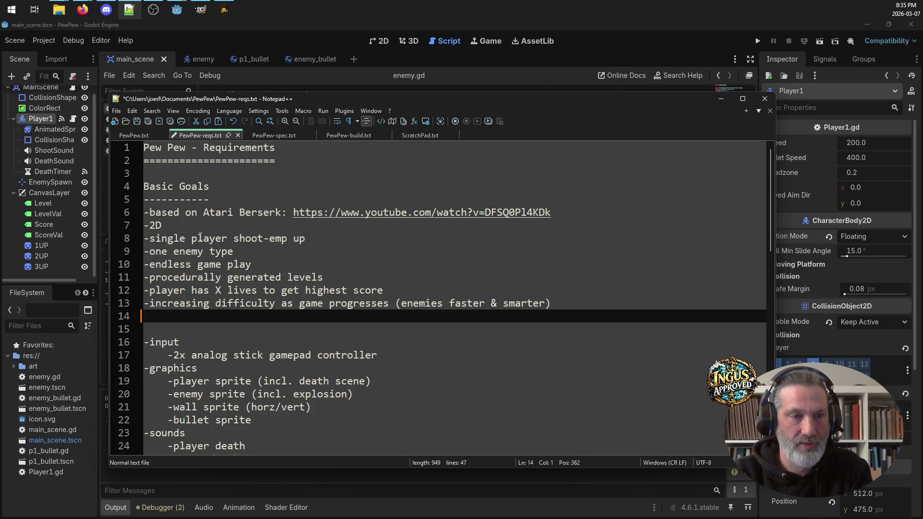
{"action": "left_click", "coordinate": [265, 248]}
{"action": "key", "text": "Return"}
{"action": "key", "text": "ctrl+v"}
{"action": "key", "text": "Return"}
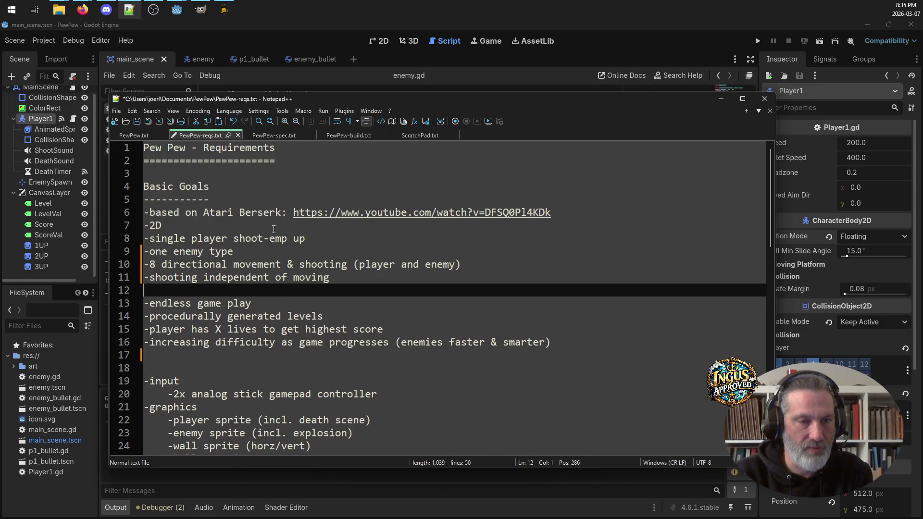
{"action": "left_click", "coordinate": [550, 211]}
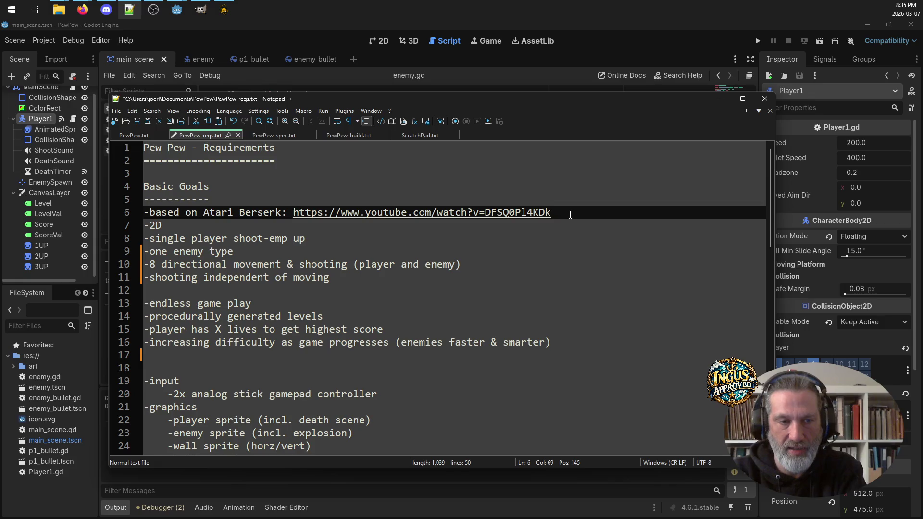
{"action": "left_click_drag", "start_coordinate": [550, 211], "coordinate": [132, 212]}
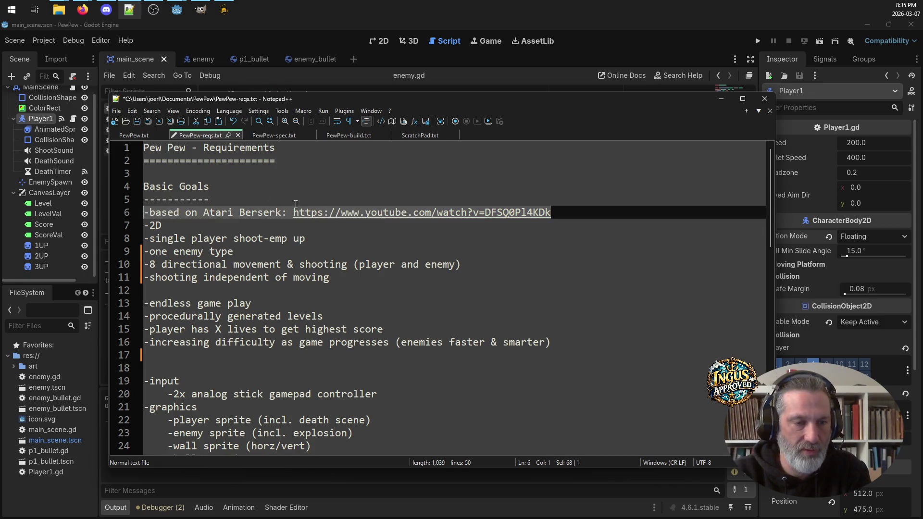
{"action": "scroll", "coordinate": [297, 290], "scroll_direction": "down", "scroll_amount": 3}
{"action": "left_click", "coordinate": [197, 251]}
{"action": "key", "text": "BackSpace"}
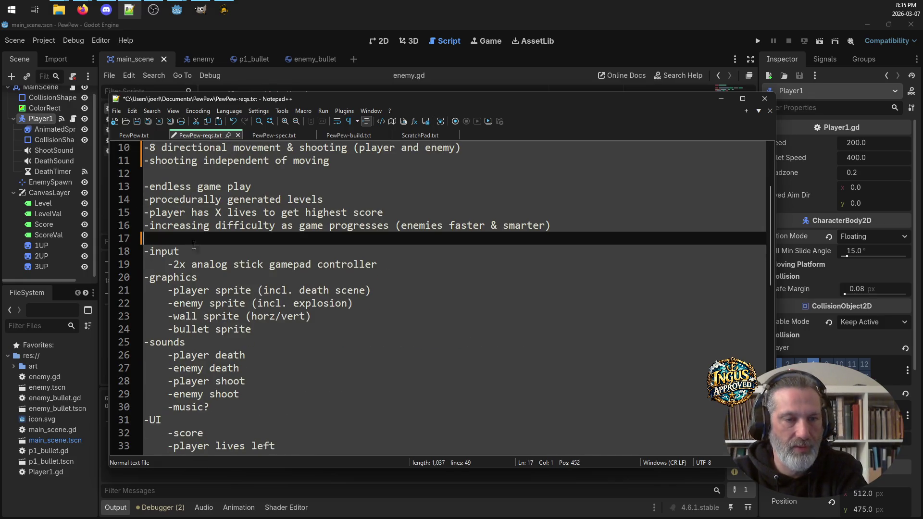
{"action": "scroll", "coordinate": [251, 395], "scroll_direction": "down", "scroll_amount": 3}
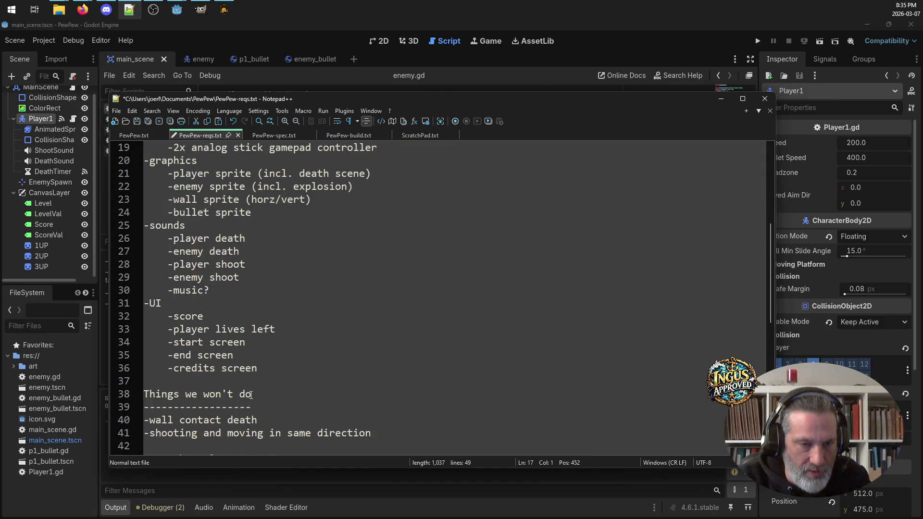
{"action": "mouse_move", "coordinate": [310, 373]}
{"action": "left_mouse_down"}
{"action": "mouse_move", "coordinate": [147, 303]}
{"action": "mouse_move", "coordinate": [144, 289]}
{"action": "left_mouse_up"}
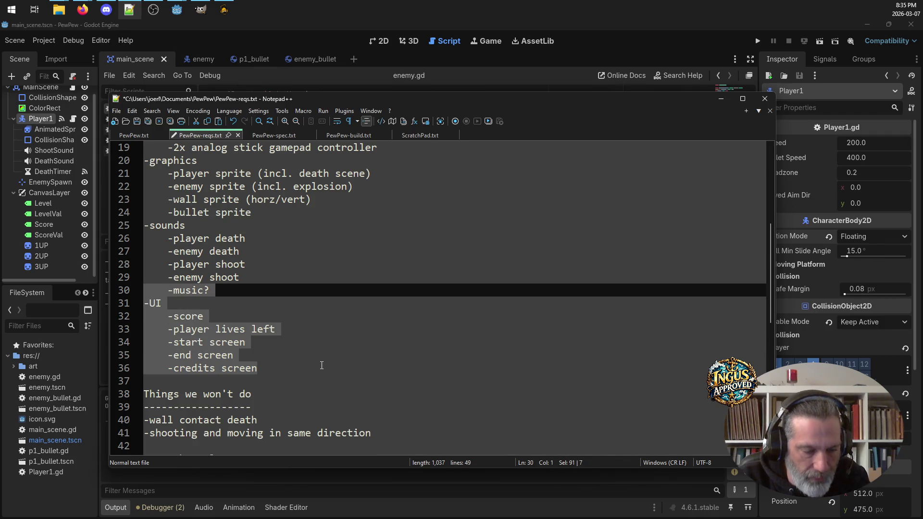
{"action": "key", "text": "ctrl+s"}
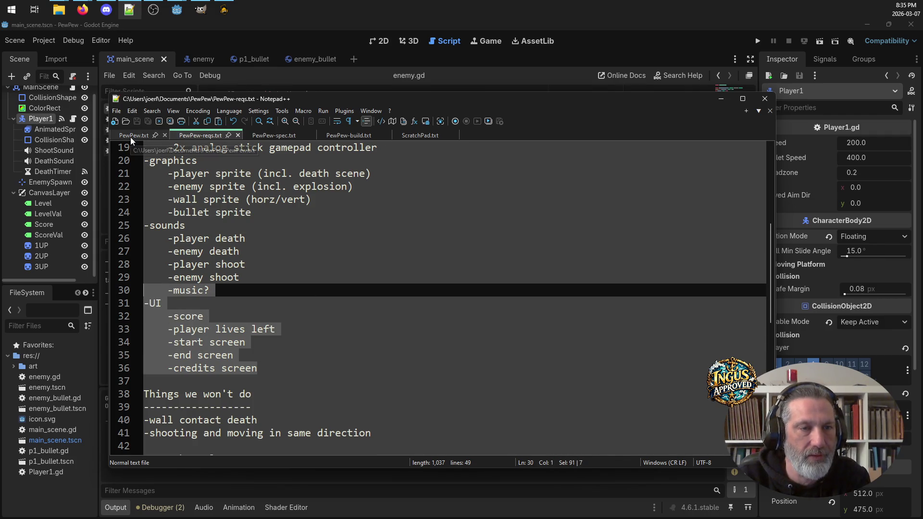
Step: In PewPew-build.txt, add the Alpha task '-multiple enemy spawns (use RNG)'
{"action": "mouse_move", "coordinate": [746, 99]}
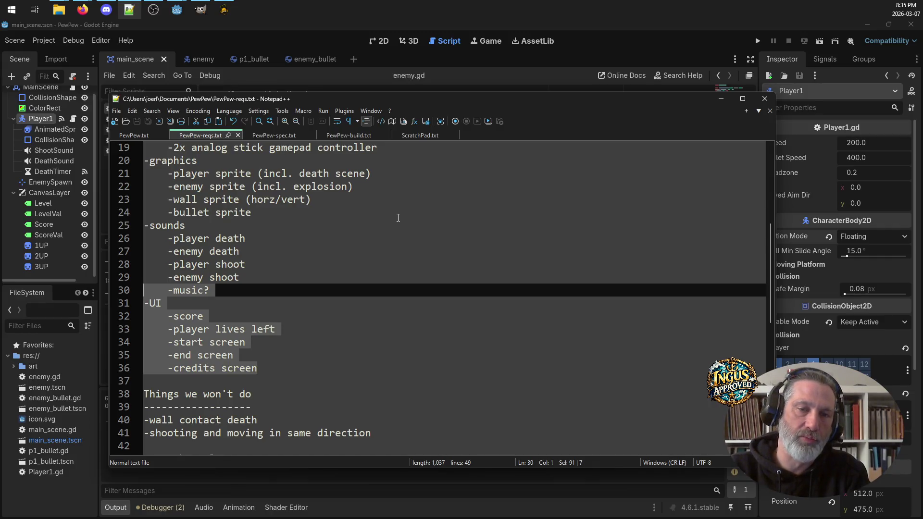
{"action": "left_click", "coordinate": [338, 136]}
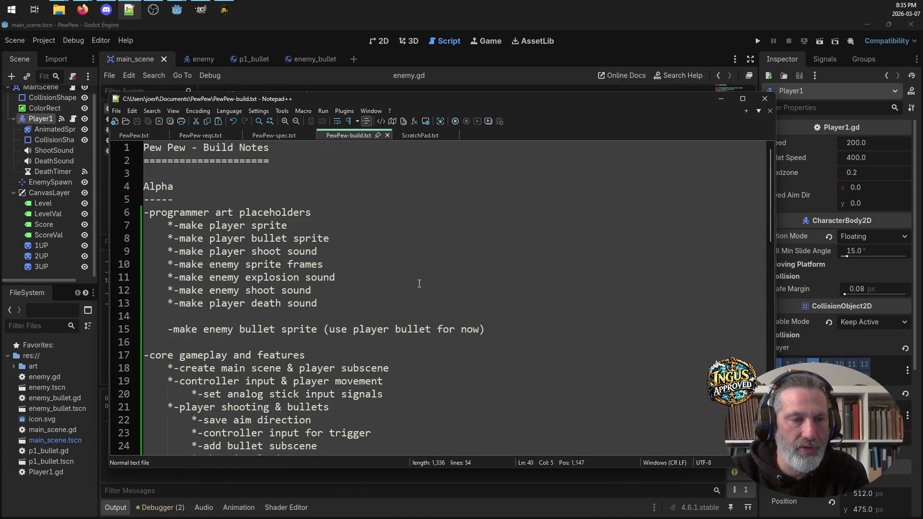
{"action": "scroll", "coordinate": [419, 283], "scroll_direction": "down", "scroll_amount": 2}
{"action": "scroll", "coordinate": [423, 279], "scroll_direction": "up", "scroll_amount": 2}
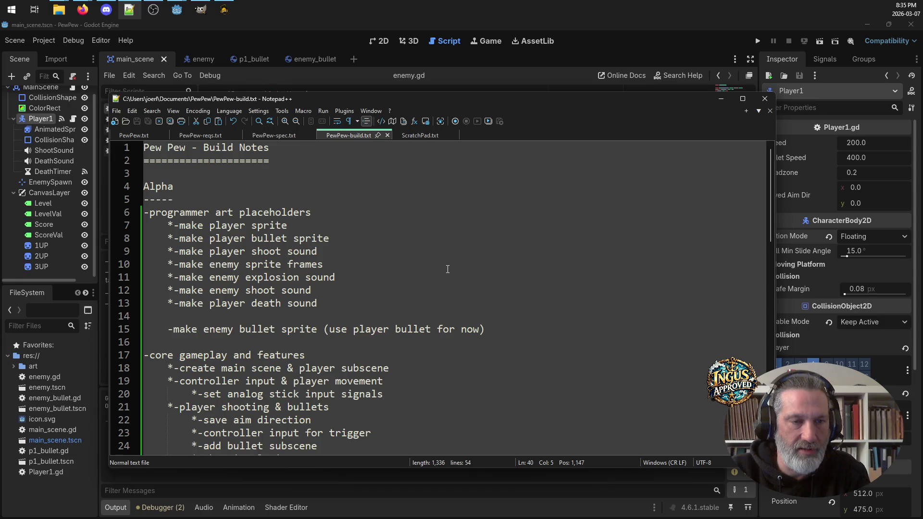
{"action": "scroll", "coordinate": [443, 260], "scroll_direction": "down", "scroll_amount": 5}
{"action": "scroll", "coordinate": [444, 260], "scroll_direction": "down", "scroll_amount": 4}
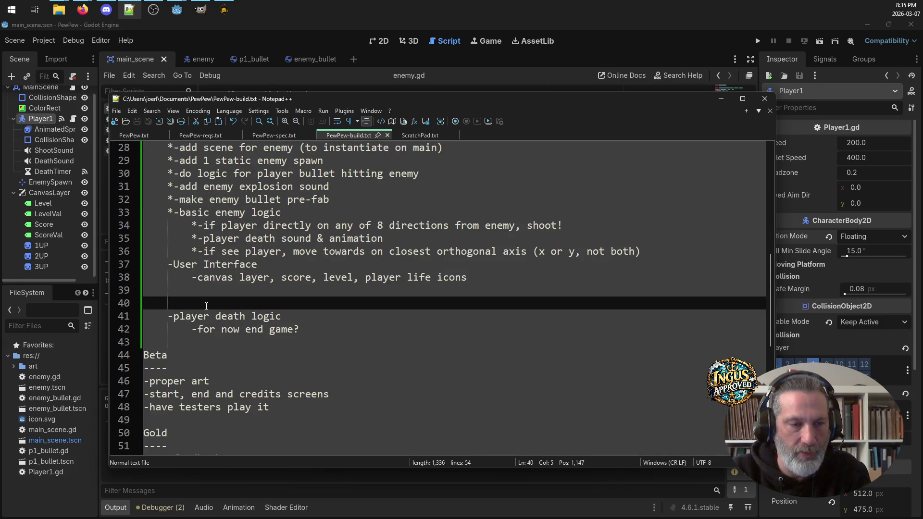
{"action": "left_click", "coordinate": [264, 345]}
{"action": "key", "text": "Return"}
{"action": "key", "text": "Up"}
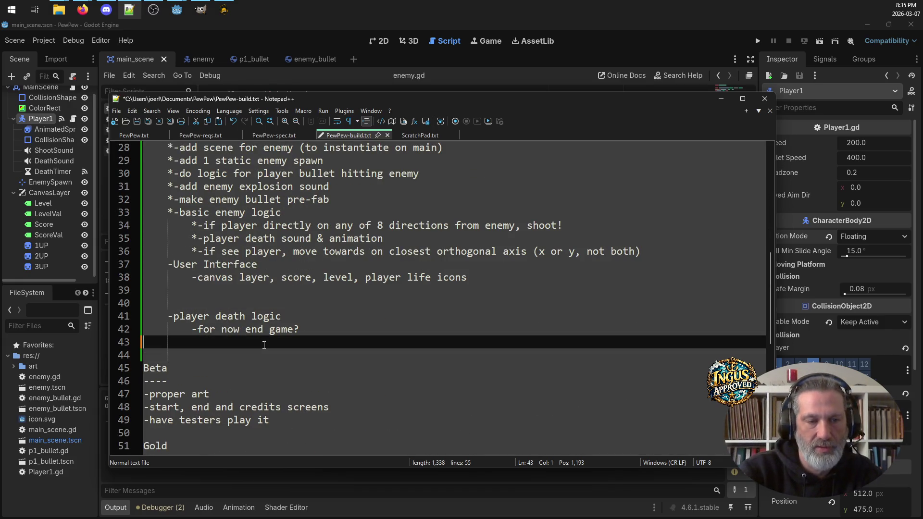
{"action": "type", "text": "-mu"}
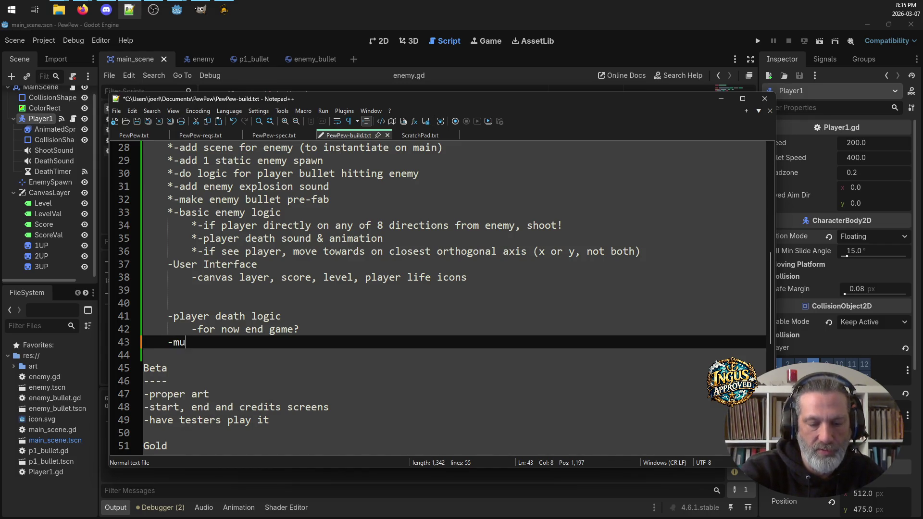
{"action": "type", "text": "ltiple enemy "}
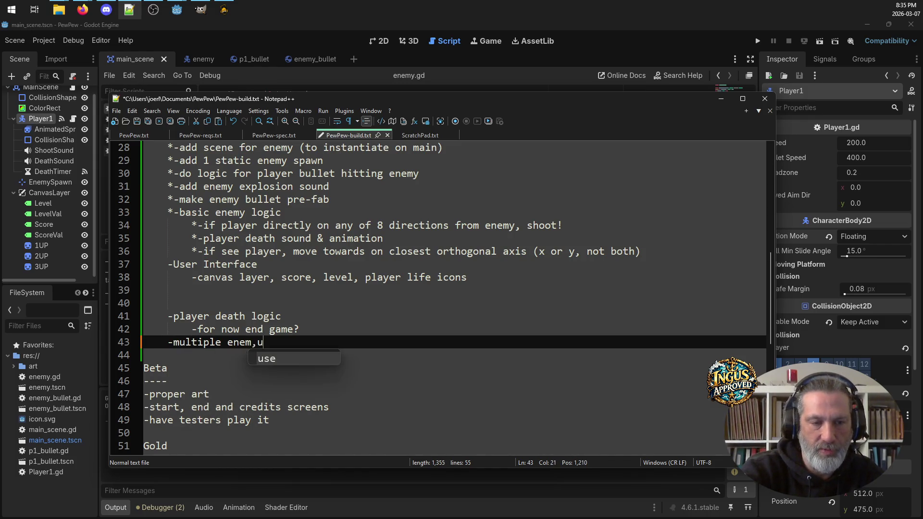
{"action": "type", "text": "spawns "}
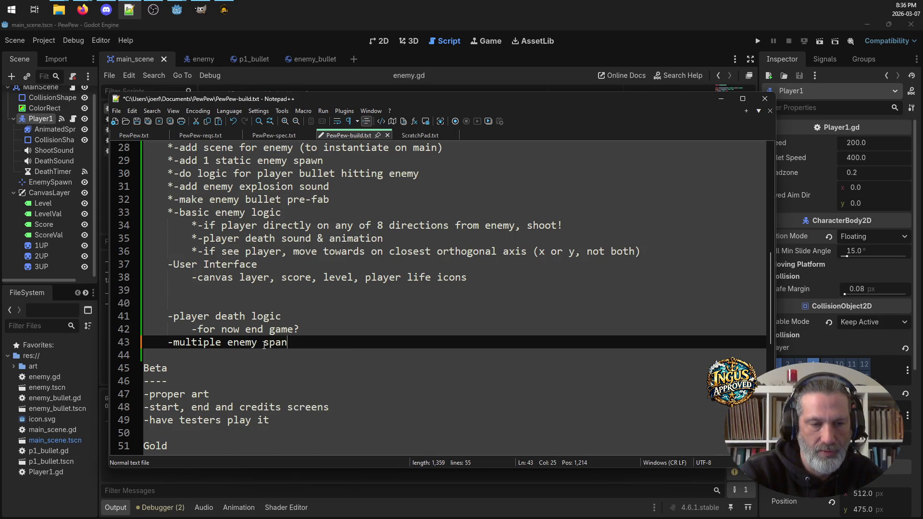
{"action": "type", "text": "(use RNG)"}
Step: Add '-scoring' and '-walls' task lines and save the build checklist
{"action": "key", "text": "Return"}
{"action": "type", "text": "-"}
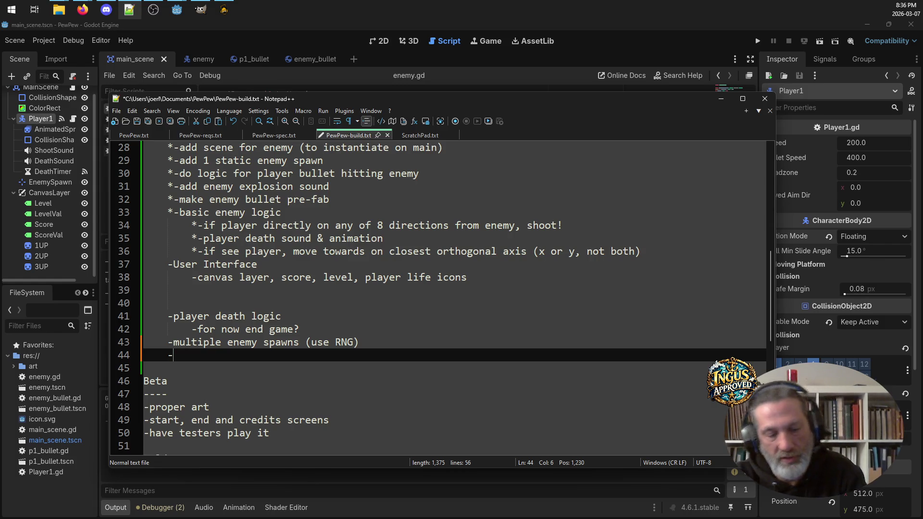
{"action": "type", "text": "walls"}
{"action": "key", "text": "BackSpace"}
{"action": "key", "text": "BackSpace"}
{"action": "key", "text": "BackSpace"}
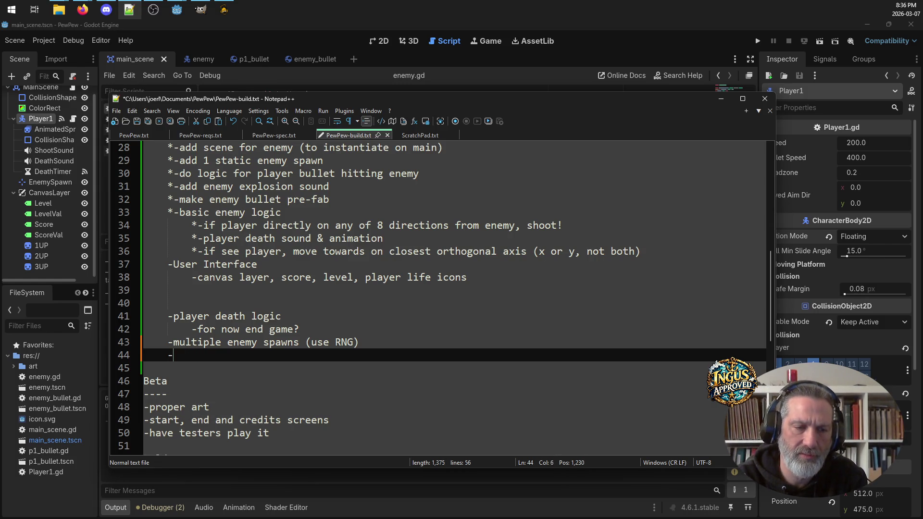
{"action": "type", "text": "soc"}
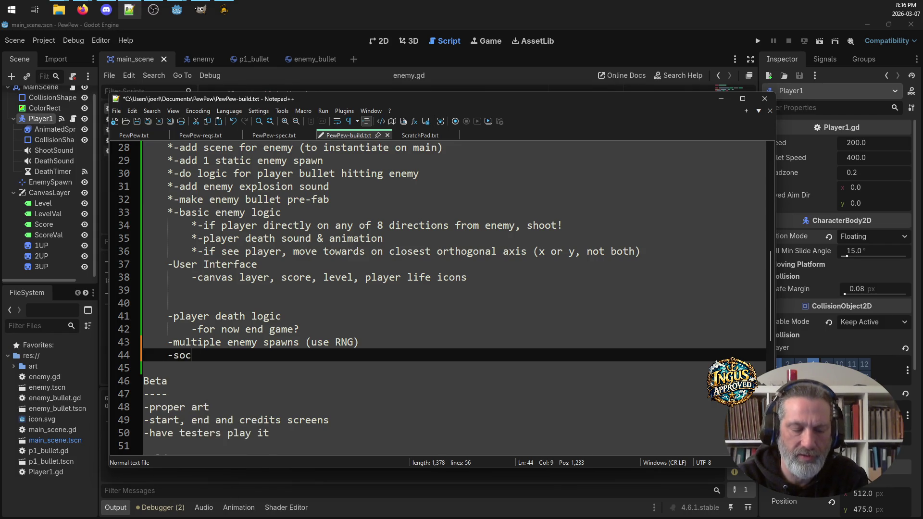
{"action": "key", "text": "BackSpace"}
{"action": "key", "text": "BackSpace"}
{"action": "type", "text": "cor"}
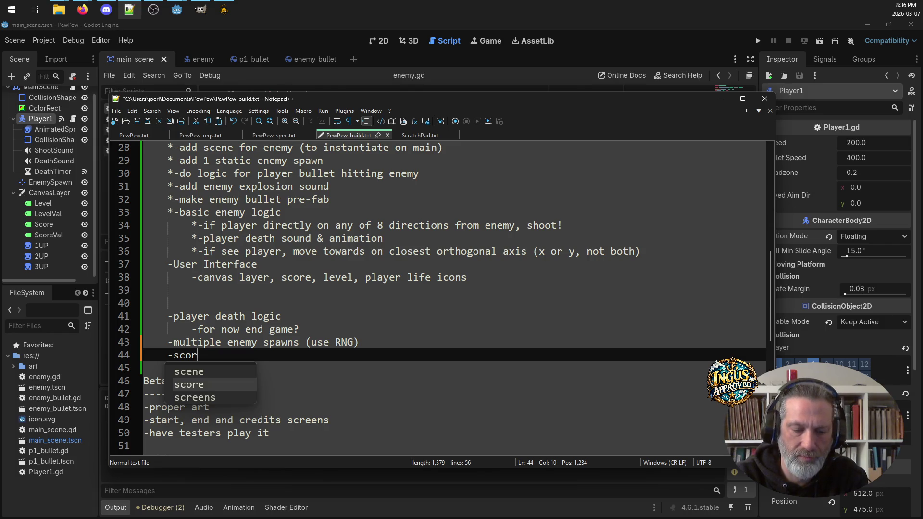
{"action": "type", "text": "ing"}
{"action": "key", "text": "BackSpace"}
{"action": "type", "text": "n"}
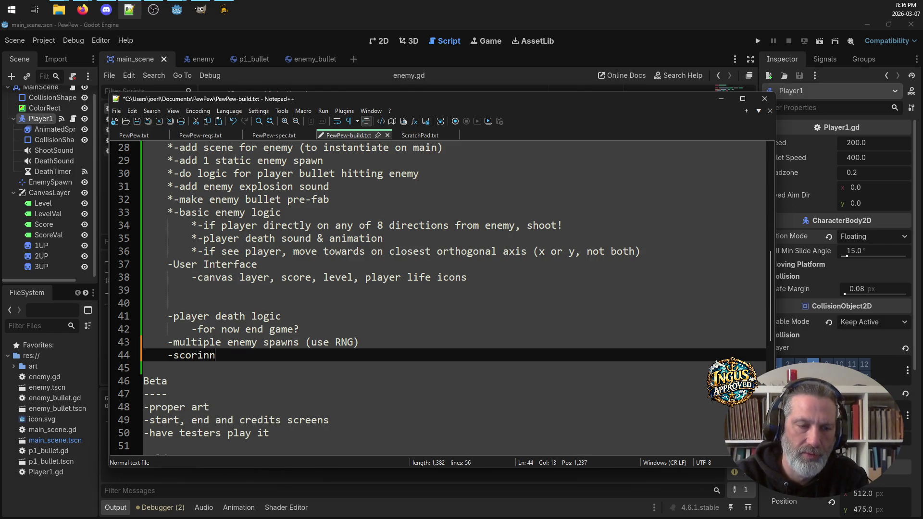
{"action": "key", "text": "BackSpace"}
{"action": "type", "text": "g"}
{"action": "key", "text": "Return"}
{"action": "type", "text": "-walls"}
{"action": "key", "text": "ctrl+s"}
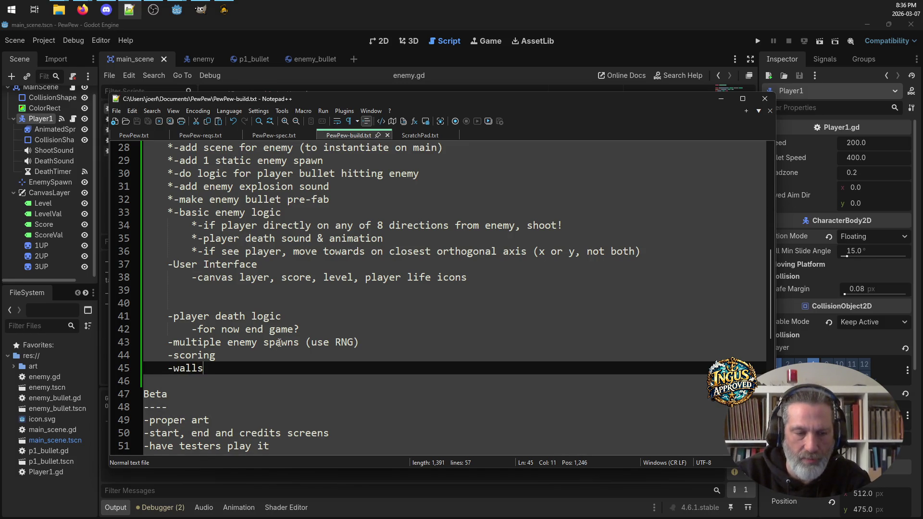
Step: Tidy the blank lines around User Interface and the enemy logic block, change walls to 'walls?', and save
{"action": "left_click", "coordinate": [211, 377]}
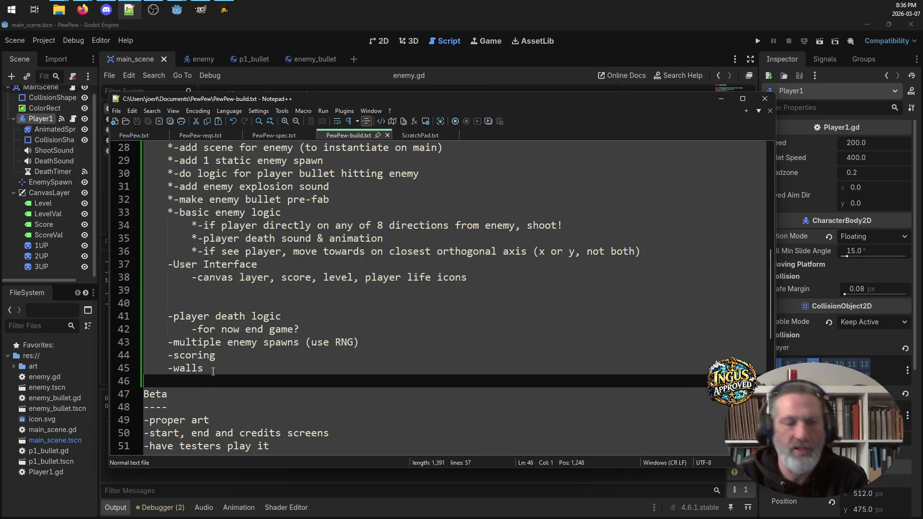
{"action": "left_click", "coordinate": [225, 304]}
{"action": "key", "text": "BackSpace"}
{"action": "key", "text": "BackSpace"}
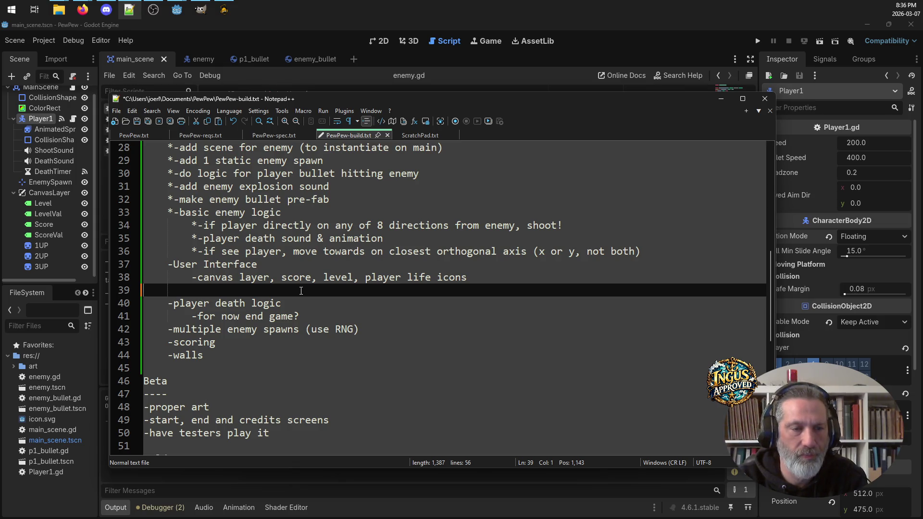
{"action": "key", "text": "BackSpace"}
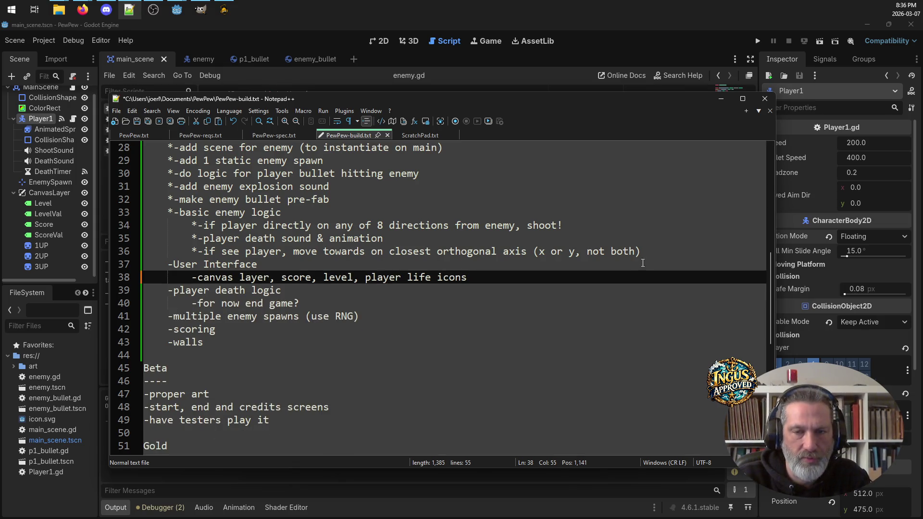
{"action": "left_click", "coordinate": [659, 253]}
{"action": "key", "text": "Return"}
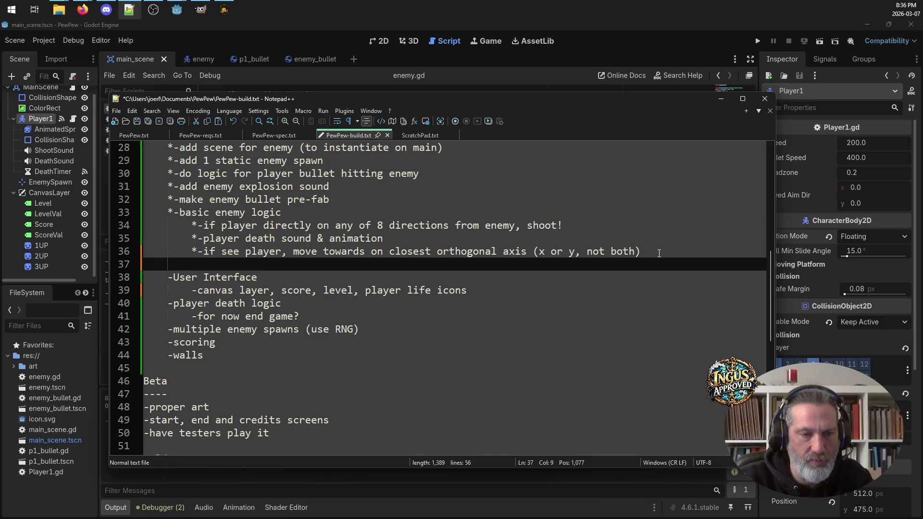
{"action": "left_click", "coordinate": [212, 340]}
{"action": "left_click", "coordinate": [211, 356]}
{"action": "type", "text": "?"}
{"action": "key", "text": "ctrl+s"}
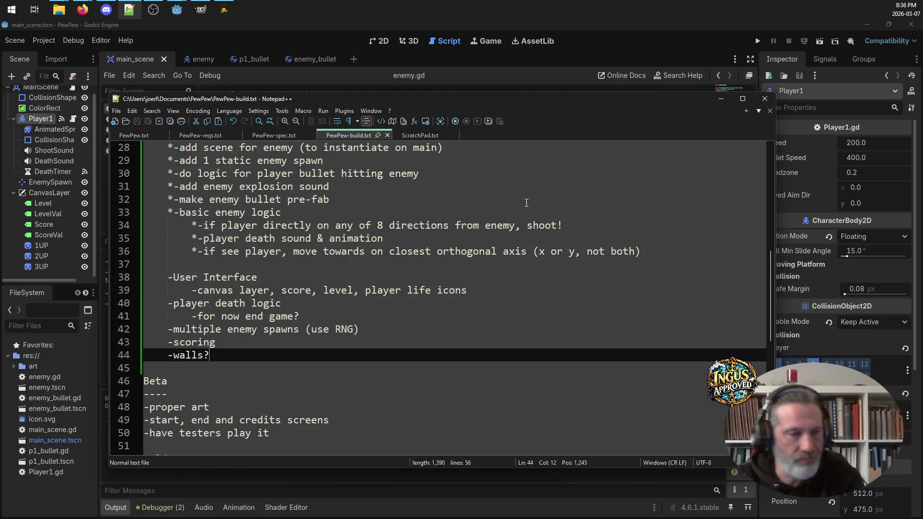
{"action": "scroll", "coordinate": [252, 336], "scroll_direction": "up", "scroll_amount": 7}
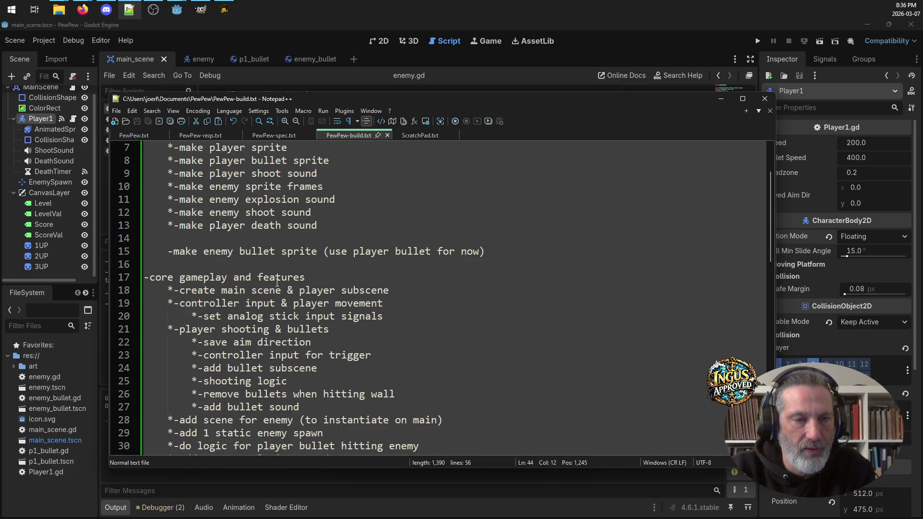
Step: Remove the enemy bullet sprite line and its blank line, save the build notes, and minimize Notepad++
{"action": "scroll", "coordinate": [277, 283], "scroll_direction": "up", "scroll_amount": 2}
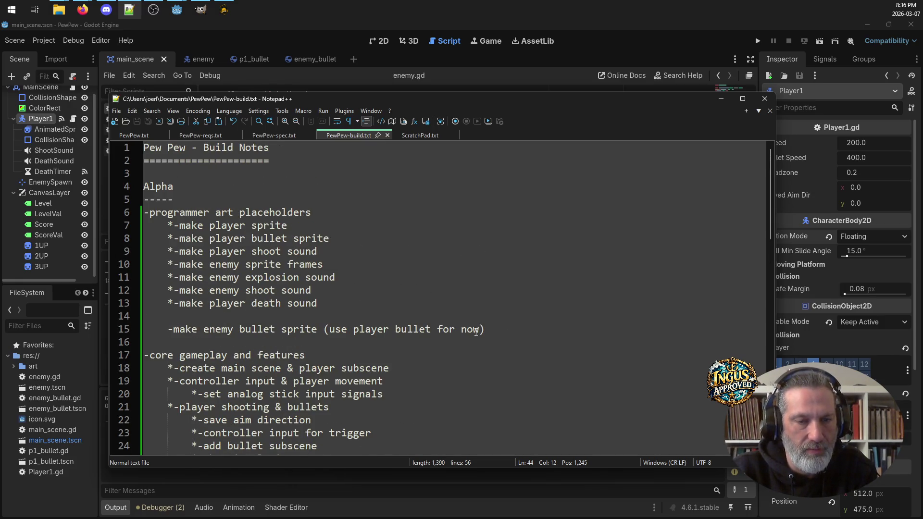
{"action": "left_click", "coordinate": [168, 329]}
{"action": "type", "text": "*"}
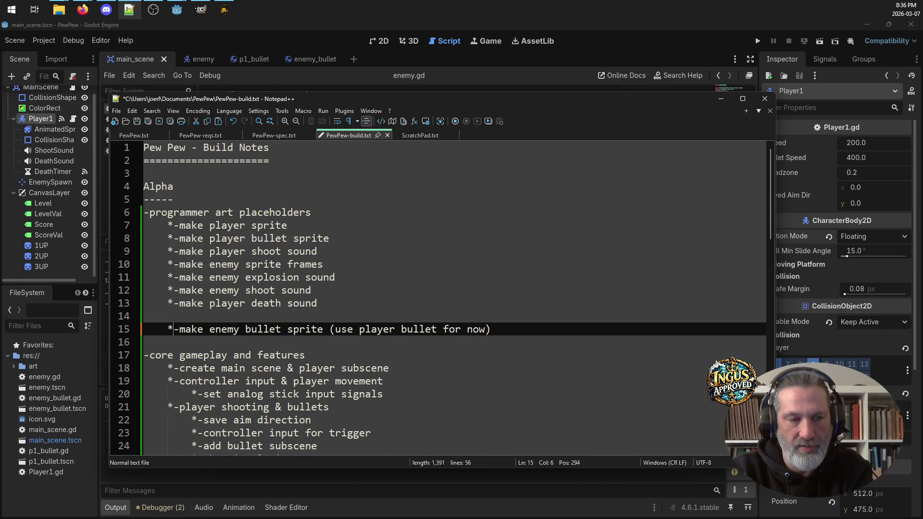
{"action": "key", "text": "Up"}
{"action": "key", "text": "BackSpace"}
{"action": "key", "text": "BackSpace"}
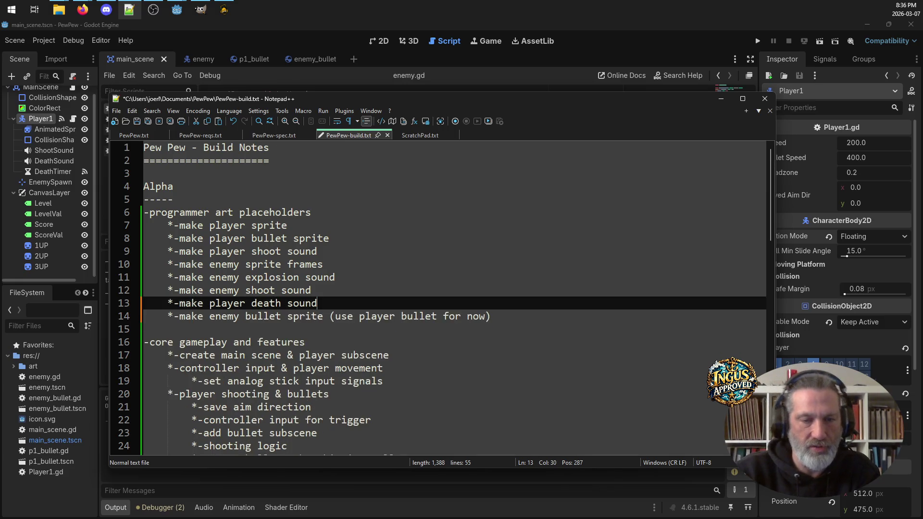
{"action": "left_click_drag", "start_coordinate": [490, 316], "coordinate": [64, 315]}
{"action": "key", "text": "BackSpace"}
{"action": "key", "text": "BackSpace"}
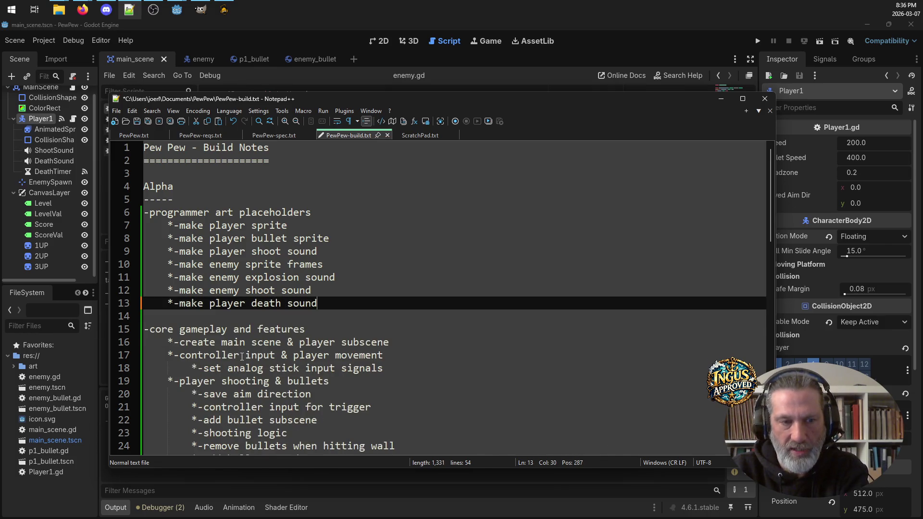
{"action": "key", "text": "ctrl+s"}
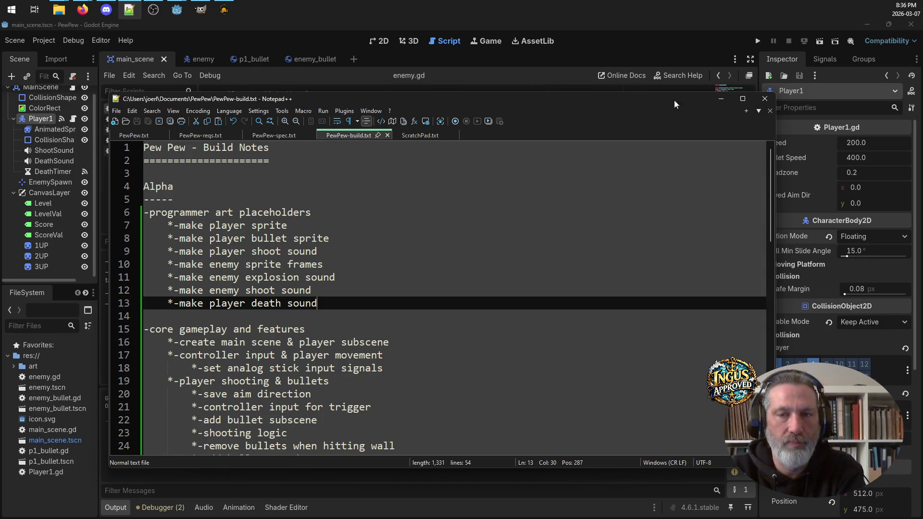
{"action": "left_click", "coordinate": [722, 98]}
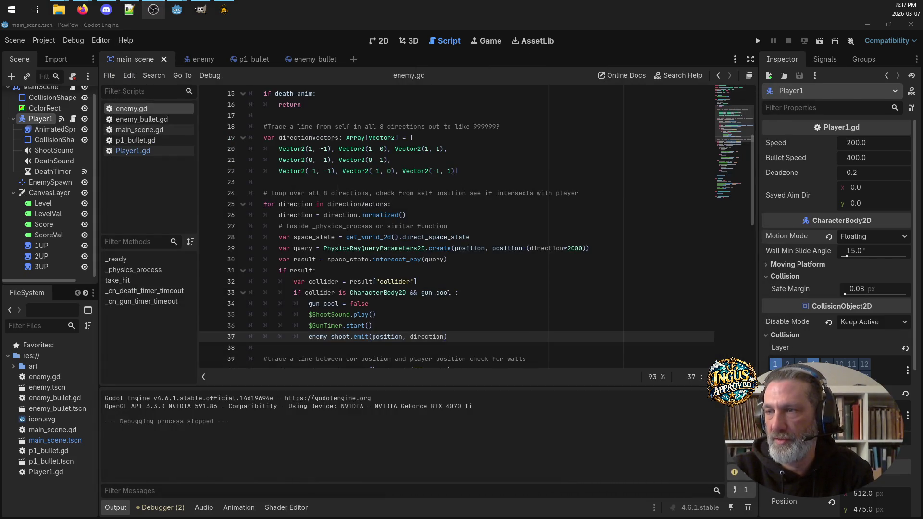
Step: Bring the Firefox Berzerk longplay window forward and move it to the centre-left
{"action": "left_click", "coordinate": [83, 9]}
{"action": "left_click_drag", "start_coordinate": [599, 70], "coordinate": [348, 165]}
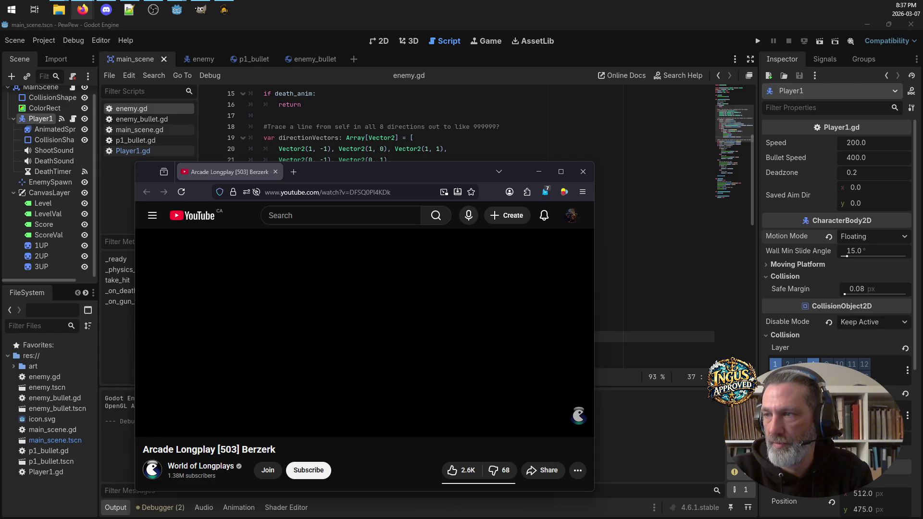
Step: Look through the Godot, ocenaudio, GIMP and OpenGameArt tabs in the other Firefox window
{"action": "key", "text": "alt+Tab"}
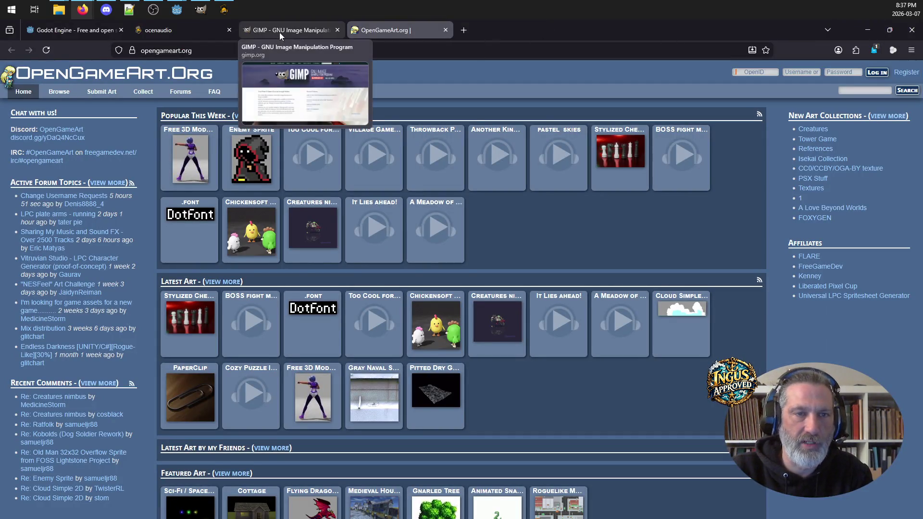
{"action": "left_click", "coordinate": [43, 31]}
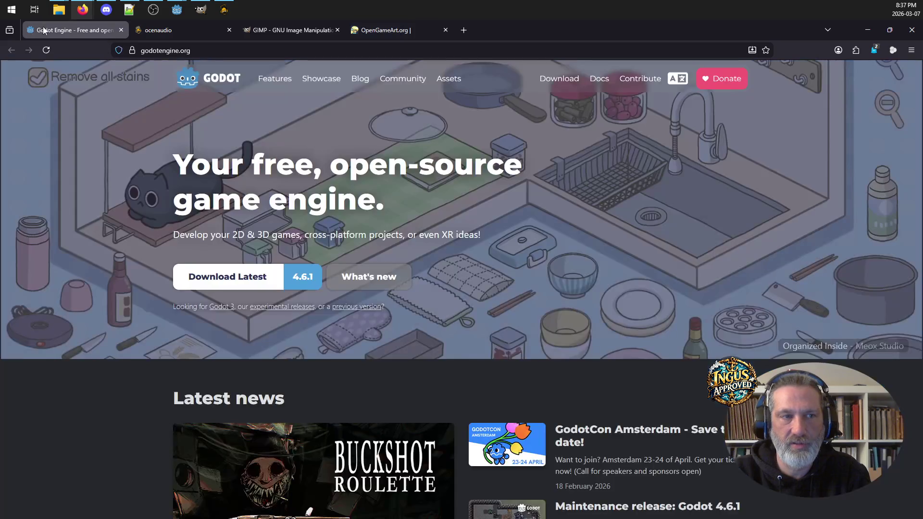
{"action": "left_click", "coordinate": [185, 34]}
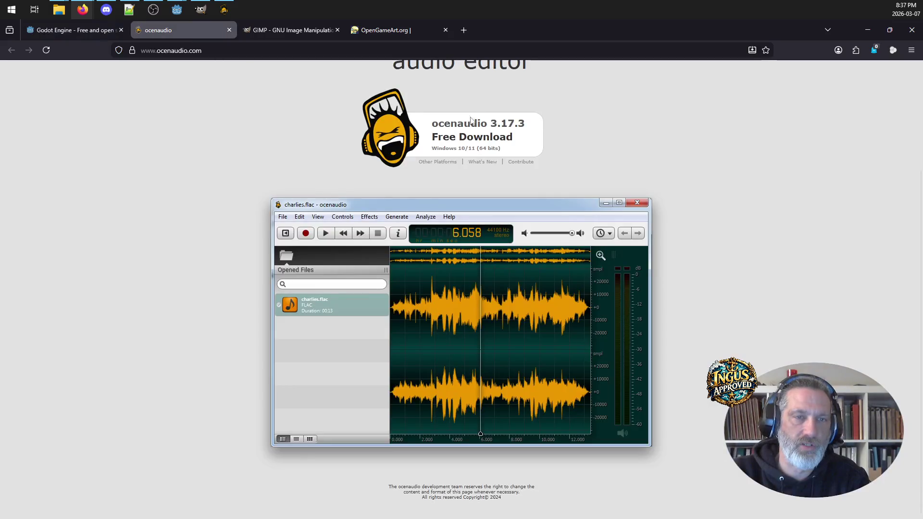
{"action": "left_click", "coordinate": [316, 31]}
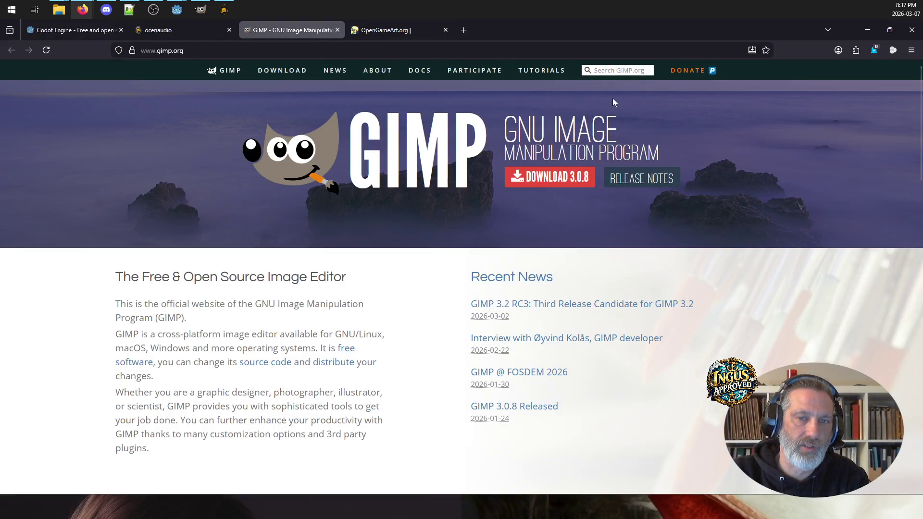
{"action": "left_click", "coordinate": [74, 26]}
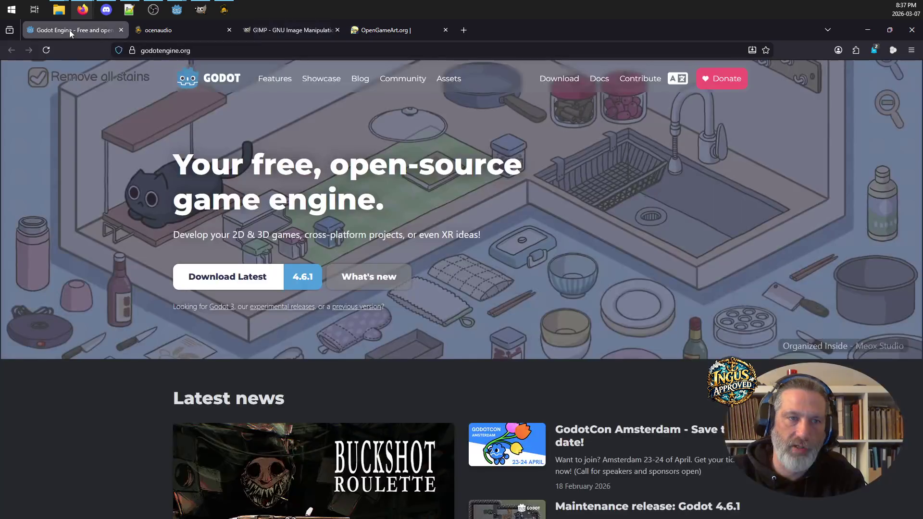
{"action": "left_click", "coordinate": [144, 29]}
{"action": "left_click", "coordinate": [327, 24]}
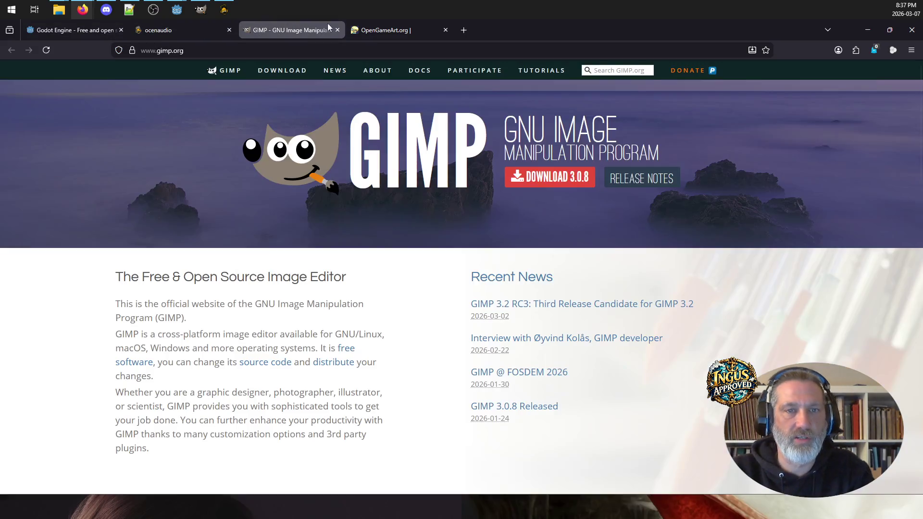
{"action": "left_click", "coordinate": [400, 31]}
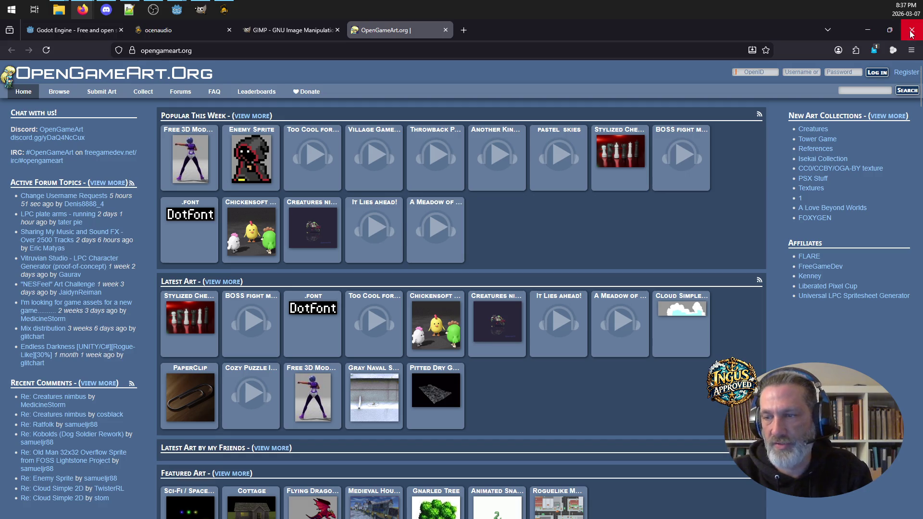
Step: Close the tool-sites window, then move the Berzerk video window right and maximize it
{"action": "left_click", "coordinate": [911, 31]}
{"action": "left_click_drag", "start_coordinate": [416, 180], "coordinate": [533, 179]}
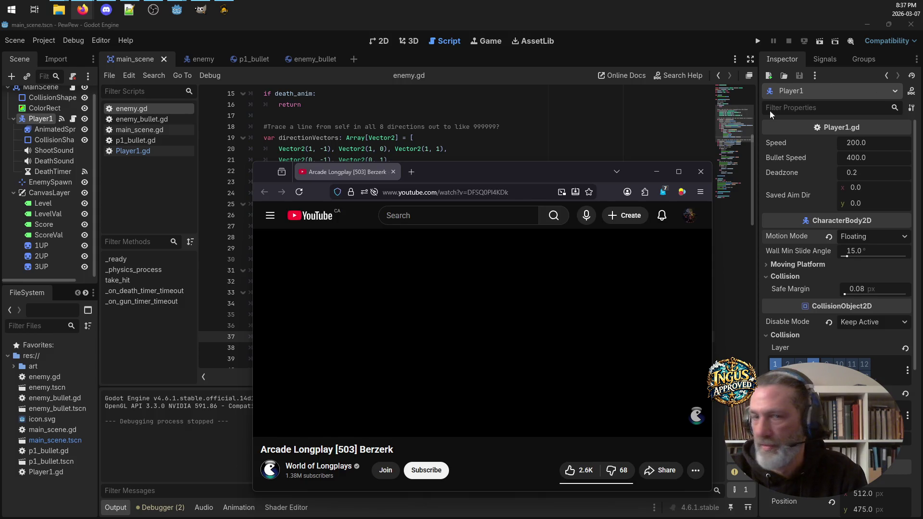
{"action": "left_click", "coordinate": [679, 171]}
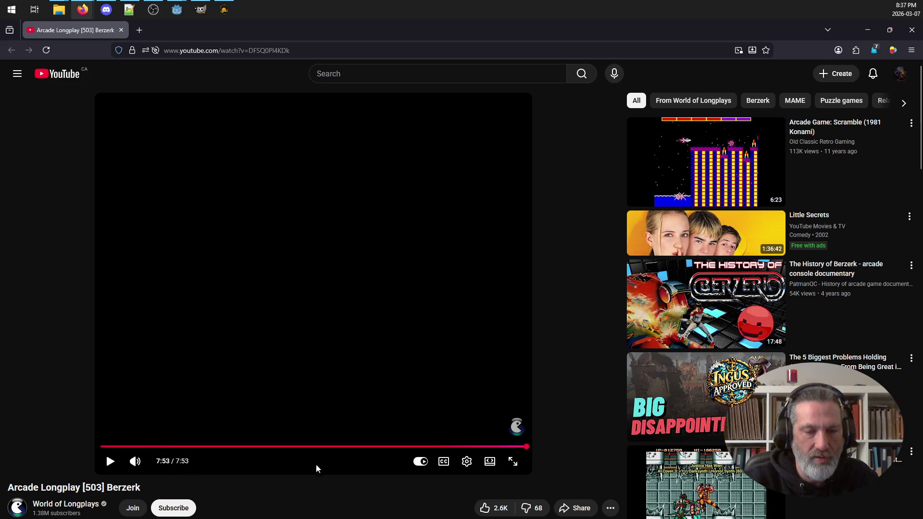
Step: Rewind the Berzerk longplay to 0:42, watch it fullscreen, then restore the browser to the upper left
{"action": "left_click_drag", "start_coordinate": [140, 448], "coordinate": [139, 448]}
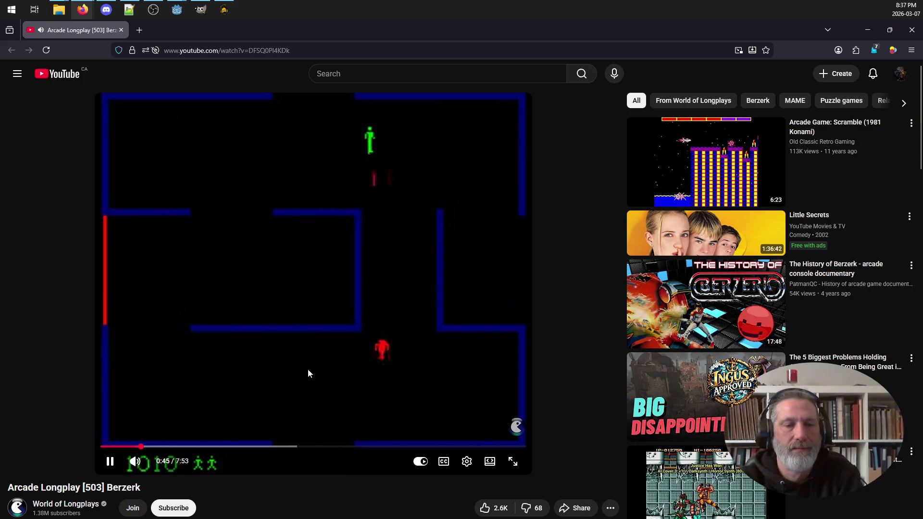
{"action": "left_click", "coordinate": [519, 467]}
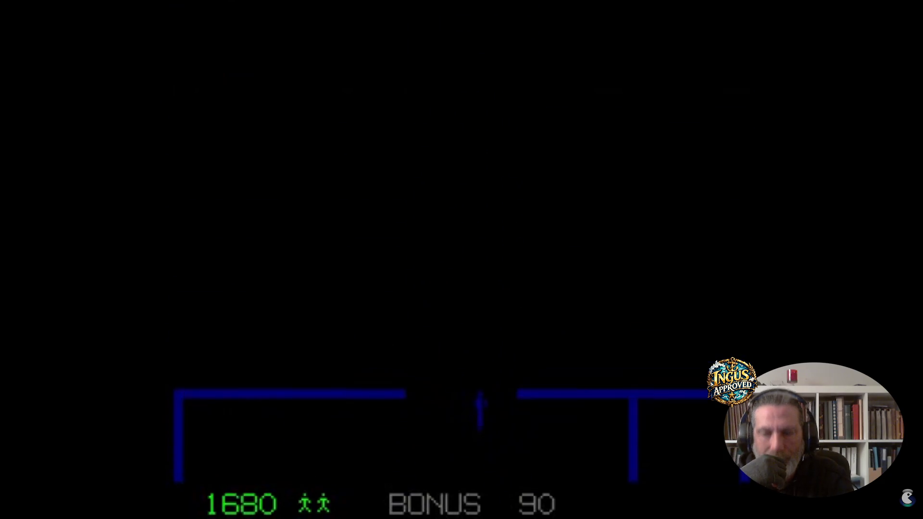
{"action": "mouse_move", "coordinate": [746, 295]}
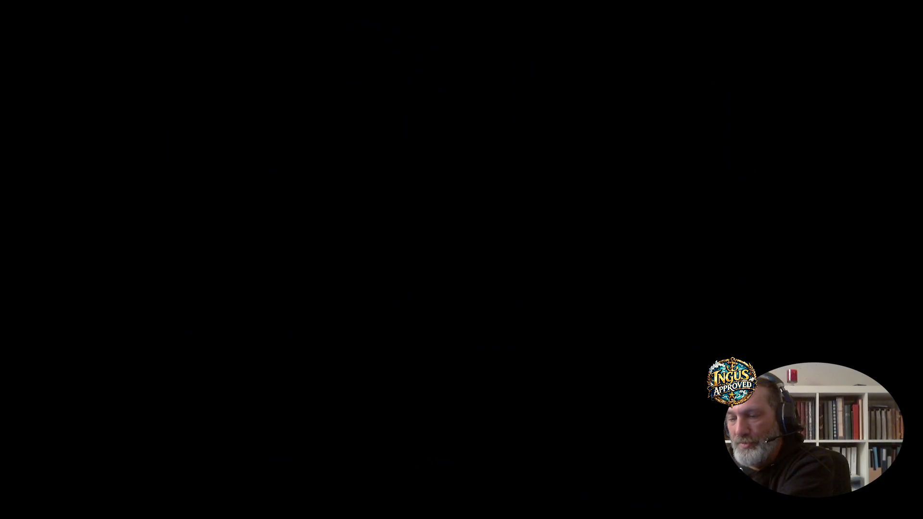
{"action": "key", "text": "Escape"}
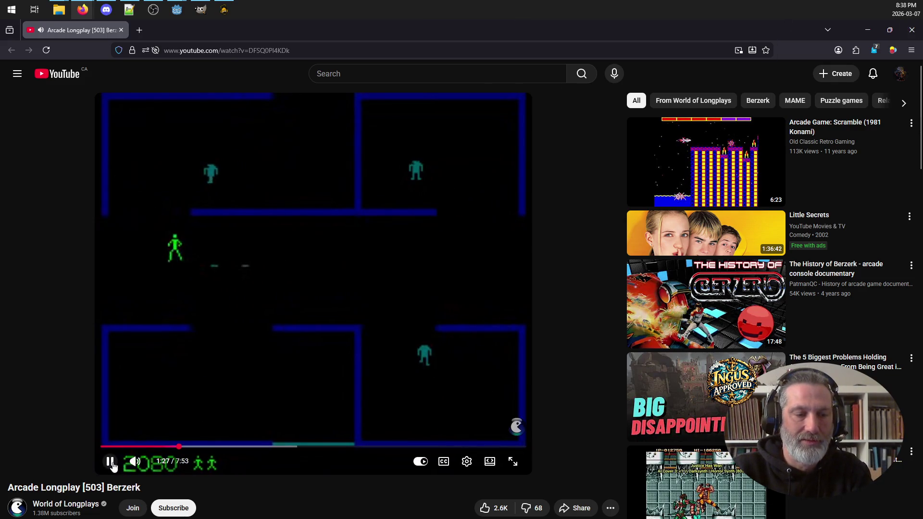
{"action": "mouse_move", "coordinate": [394, 33]}
{"action": "left_mouse_down"}
{"action": "mouse_move", "coordinate": [344, 35]}
{"action": "mouse_move", "coordinate": [249, 61]}
{"action": "left_mouse_up"}
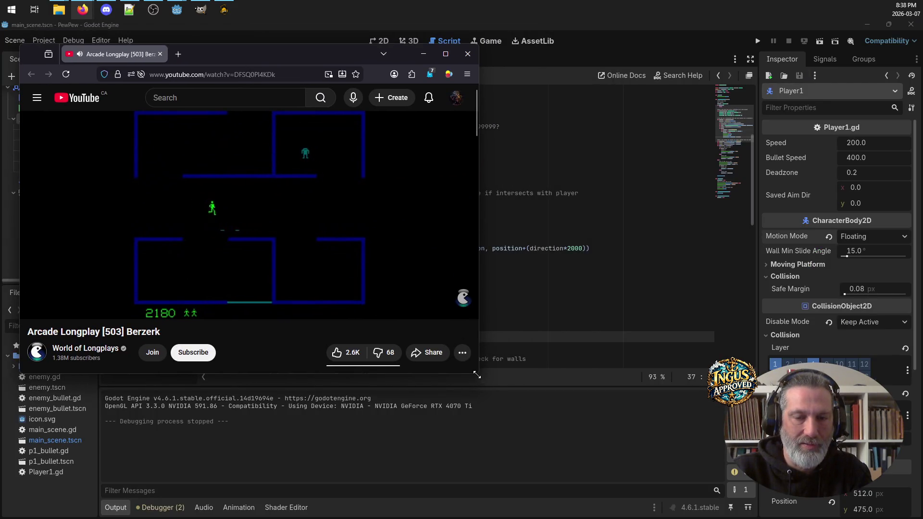
Step: Resize the video window narrower and taller, then run PewPew from Godot
{"action": "mouse_move", "coordinate": [476, 374]}
{"action": "left_mouse_down"}
{"action": "mouse_move", "coordinate": [356, 418]}
{"action": "mouse_move", "coordinate": [369, 467]}
{"action": "left_mouse_up"}
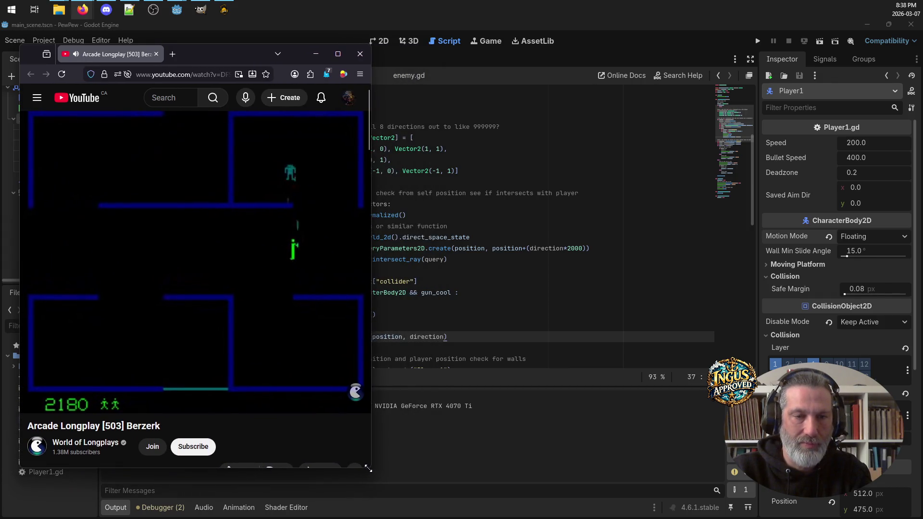
{"action": "left_click", "coordinate": [756, 42]}
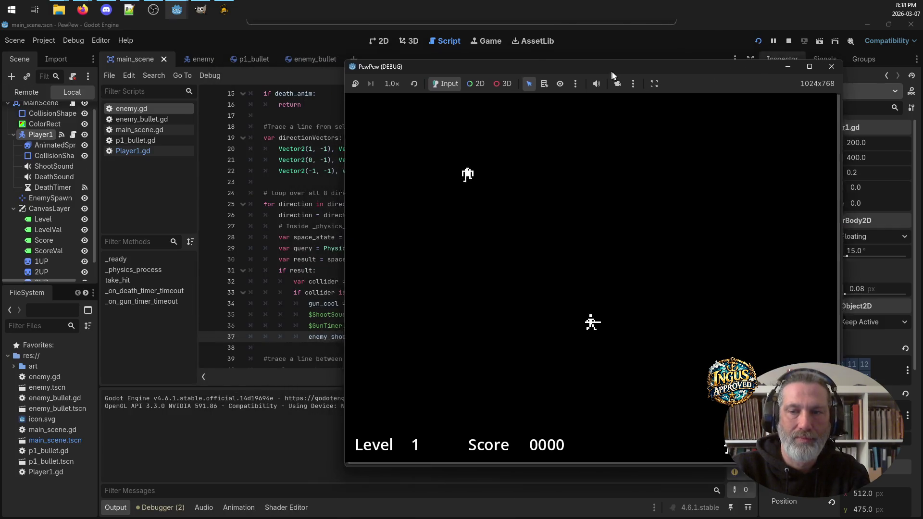
Step: Move the PewPew window right, bring the Berzerk video forward, playtest, then close both windows
{"action": "left_click_drag", "start_coordinate": [613, 76], "coordinate": [653, 82]}
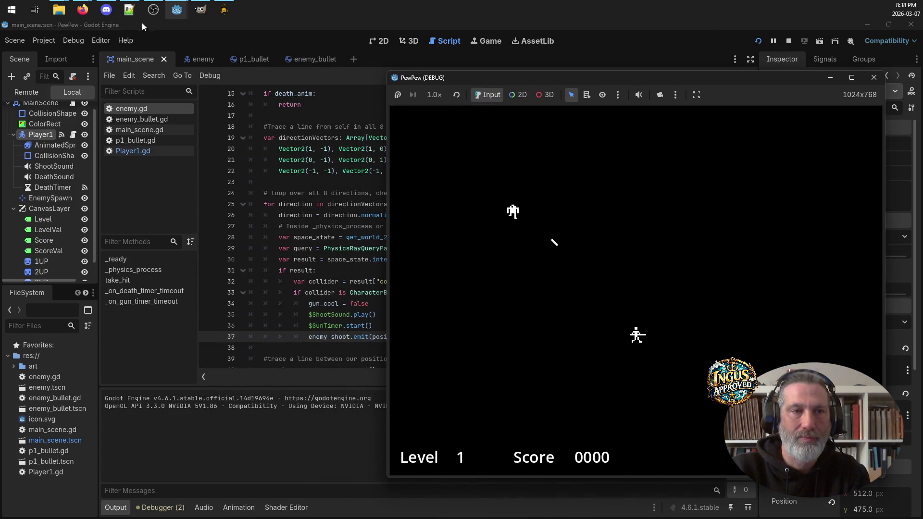
{"action": "mouse_move", "coordinate": [82, 10]}
{"action": "left_click", "coordinate": [207, 52]}
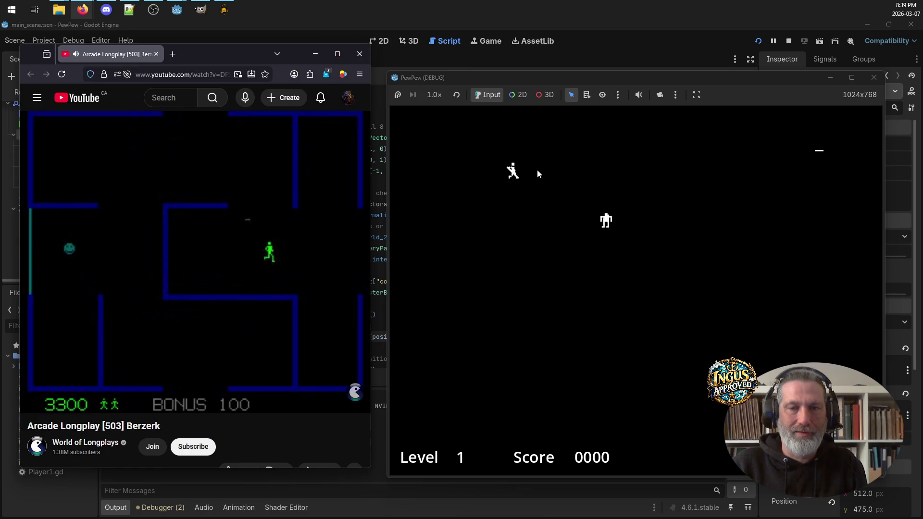
{"action": "key", "text": "Right"}
{"action": "key", "text": "Down"}
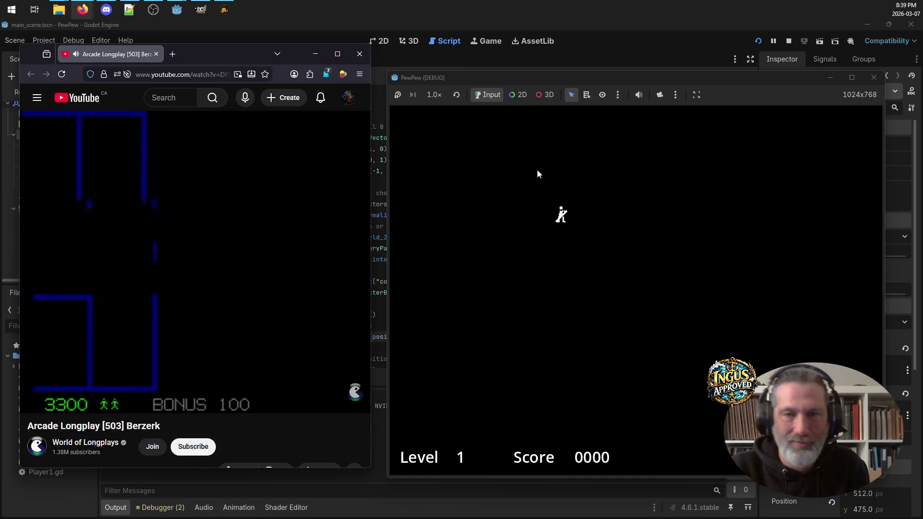
{"action": "left_click", "coordinate": [876, 79]}
{"action": "left_click", "coordinate": [359, 54]}
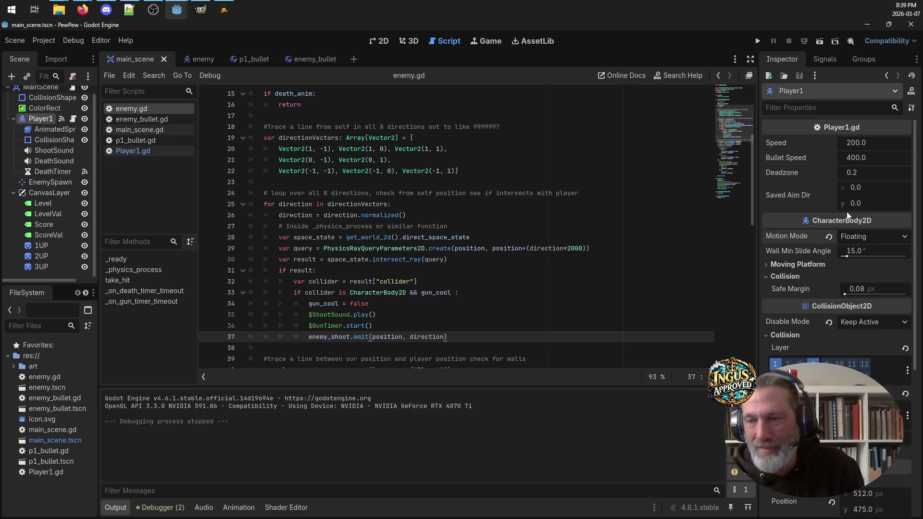